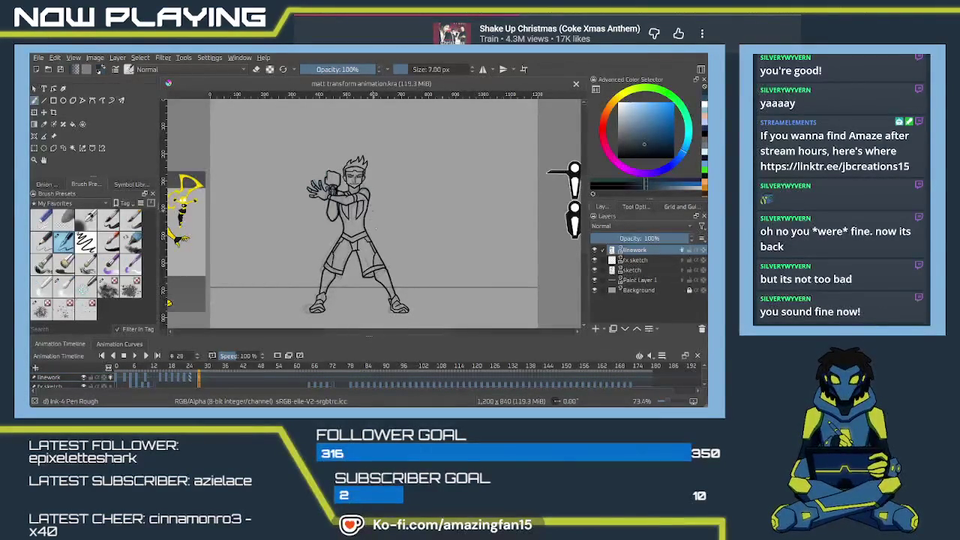
# Step: Pick the Pen Rough ink preset from the pop-up palette and zoom in on the canvas
pyautogui.rightClick(400, 228)
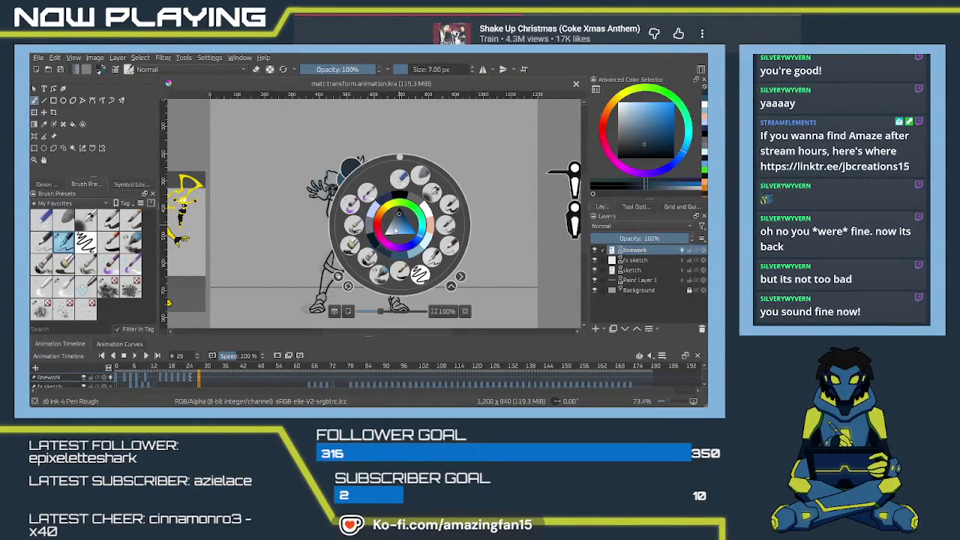
pyautogui.click(419, 275)
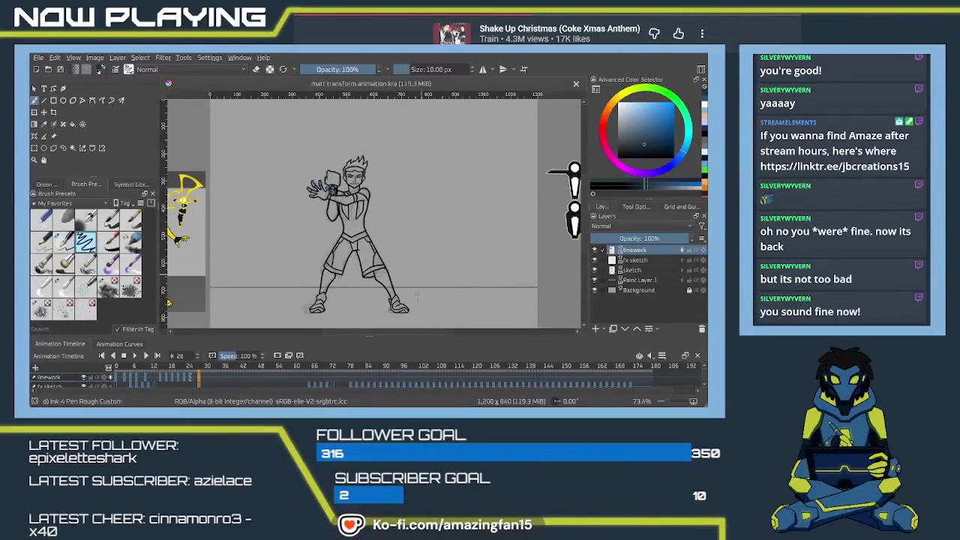
pyautogui.scroll(2, 298, 273)
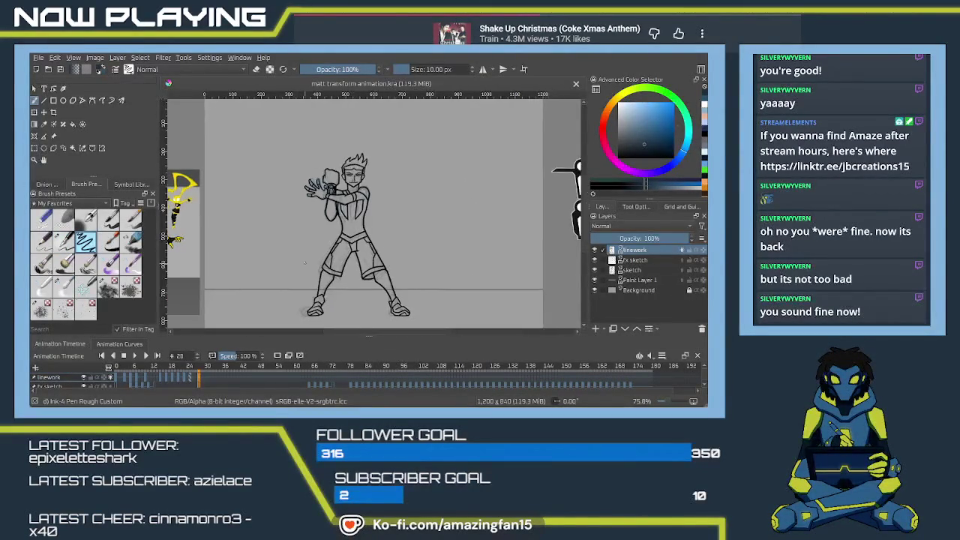
pyautogui.scroll(1, 315, 258)
pyautogui.scroll(2, 339, 240)
pyautogui.scroll(1, 338, 240)
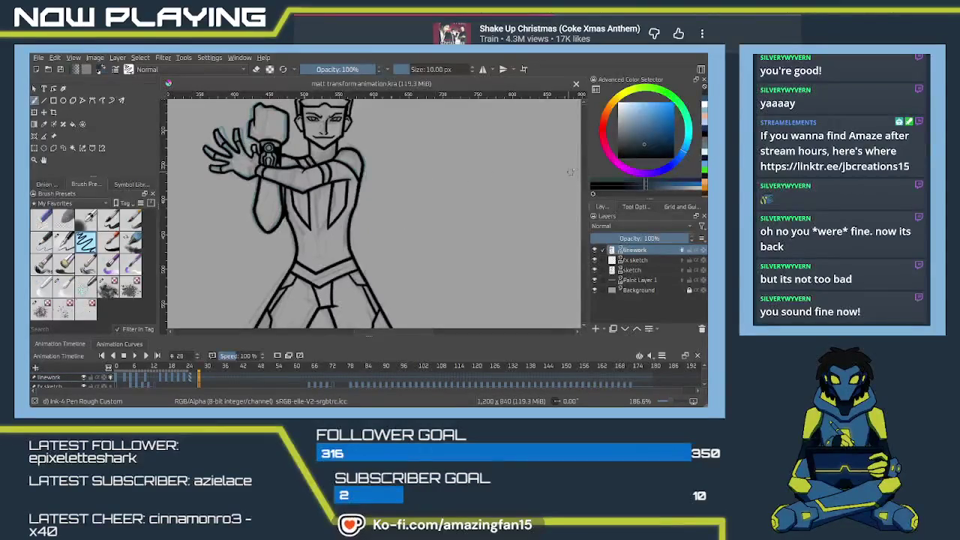
# Step: Set the brush to about 6 px and try test strokes beside the figure, undoing them
pyautogui.moveTo(343, 185); pyautogui.dragTo(347, 192)
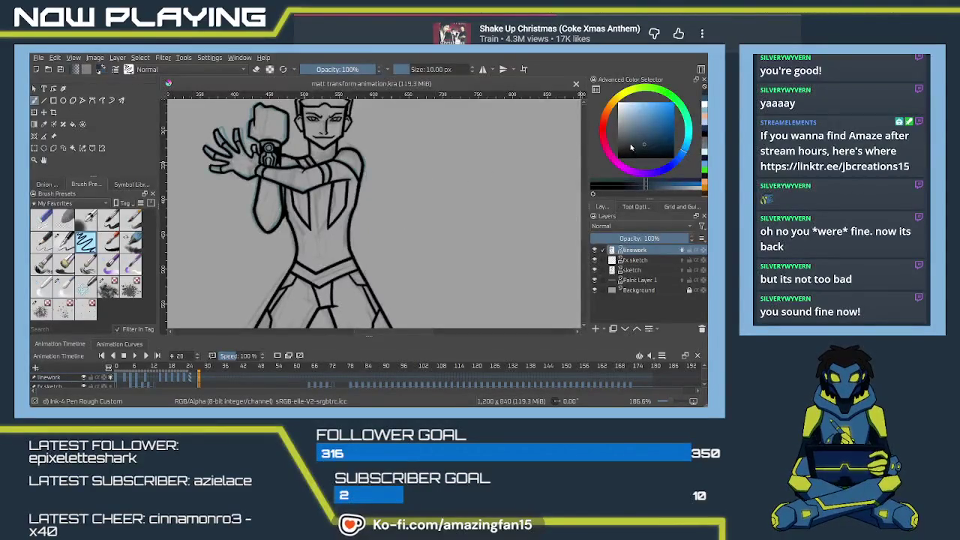
pyautogui.click(98, 71)
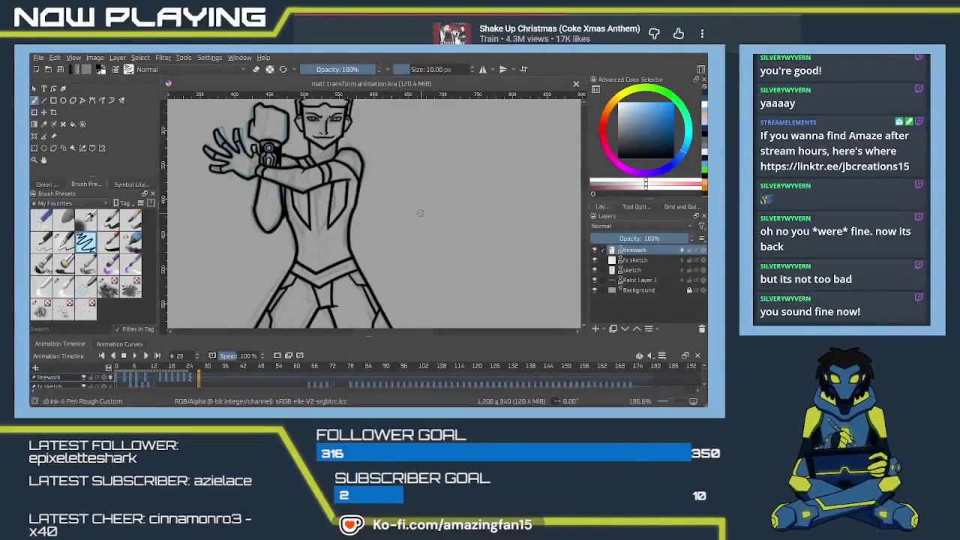
pyautogui.moveTo(411, 212); pyautogui.dragTo(404, 279)
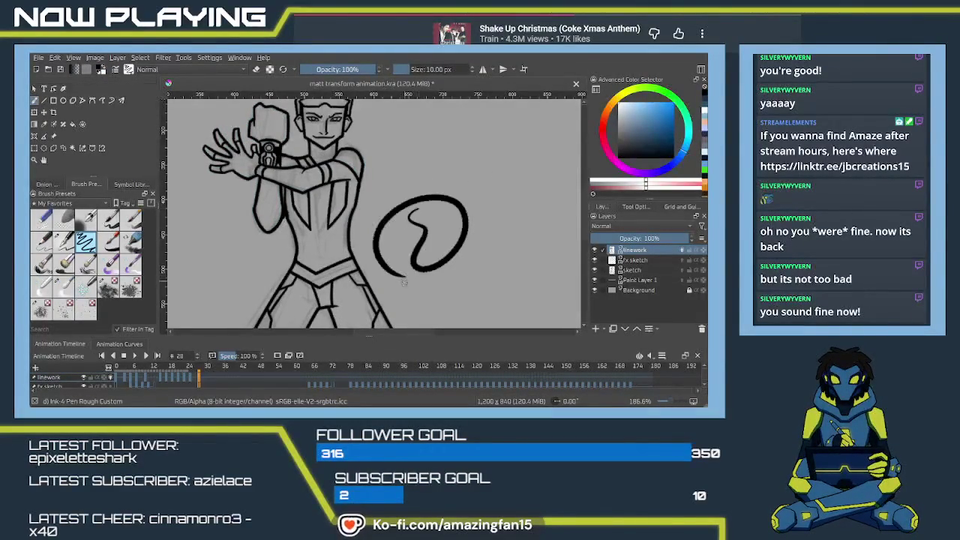
pyautogui.hotkey('ctrl', 'z')
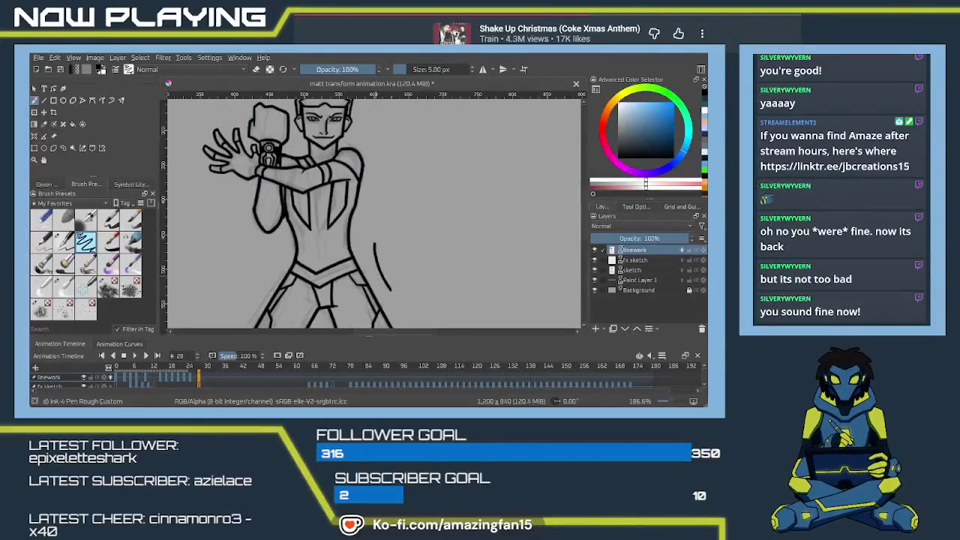
pyautogui.press('+')
pyautogui.moveTo(375, 270)
pyautogui.mouseDown()
pyautogui.moveTo(375, 234)
pyautogui.moveTo(348, 232)
pyautogui.moveTo(341, 260)
pyautogui.mouseUp()
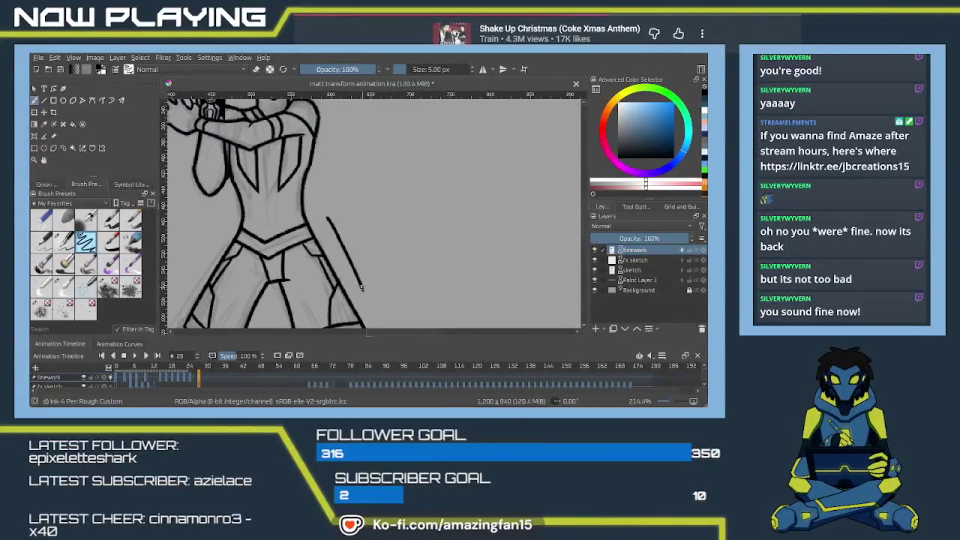
pyautogui.hotkey('ctrl', 'z')
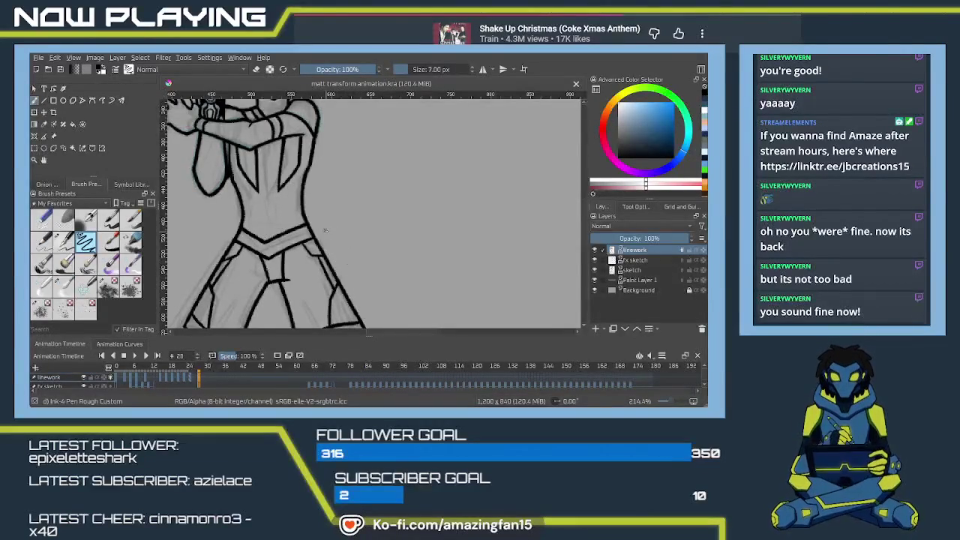
# Step: Try short test lines along the right hip and undo each, leaving the lineart unchanged
pyautogui.moveTo(328, 238); pyautogui.dragTo(344, 262)
pyautogui.hotkey('ctrl', 'z')
pyautogui.moveTo(324, 227); pyautogui.dragTo(365, 294)
pyautogui.hotkey('ctrl', 'z')
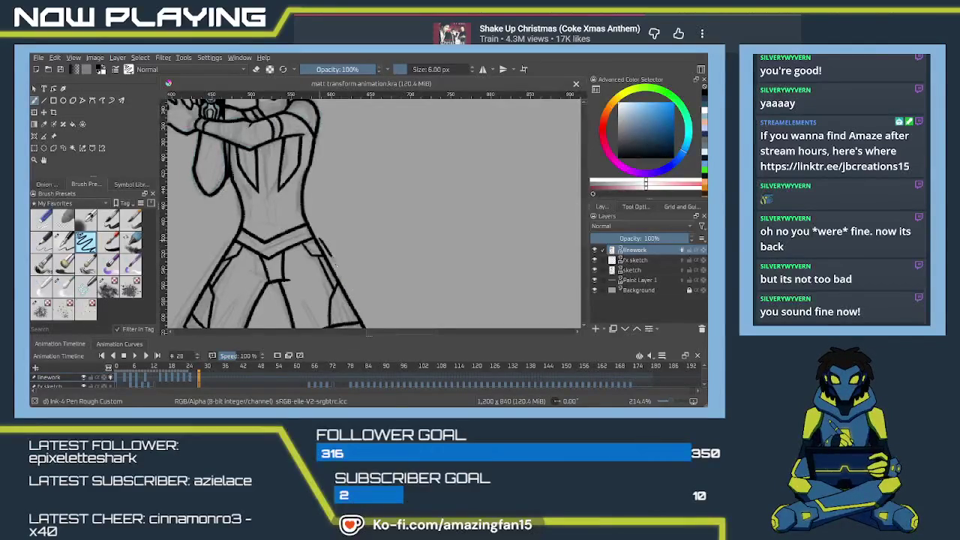
pyautogui.moveTo(311, 211); pyautogui.dragTo(331, 249)
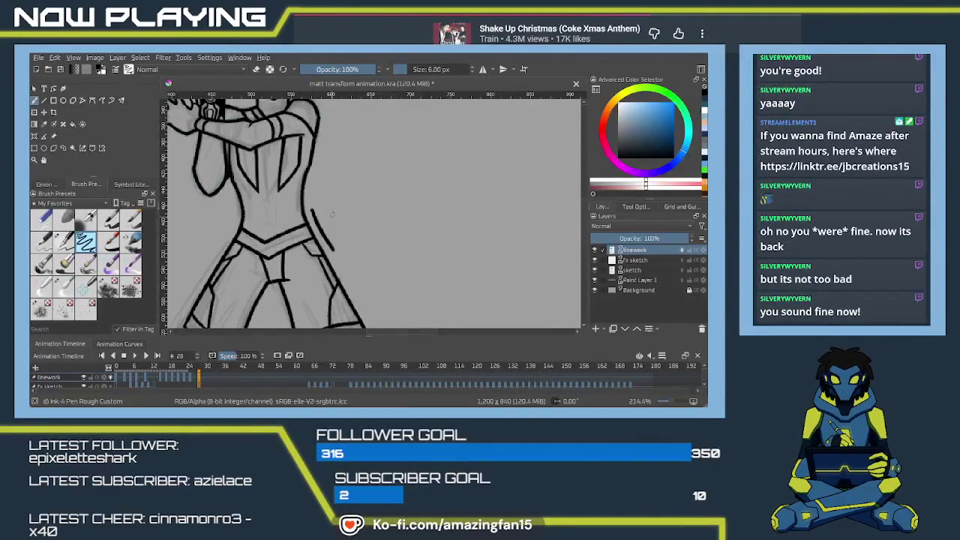
pyautogui.moveTo(330, 216); pyautogui.dragTo(360, 272)
pyautogui.hotkey('ctrl', 'z')
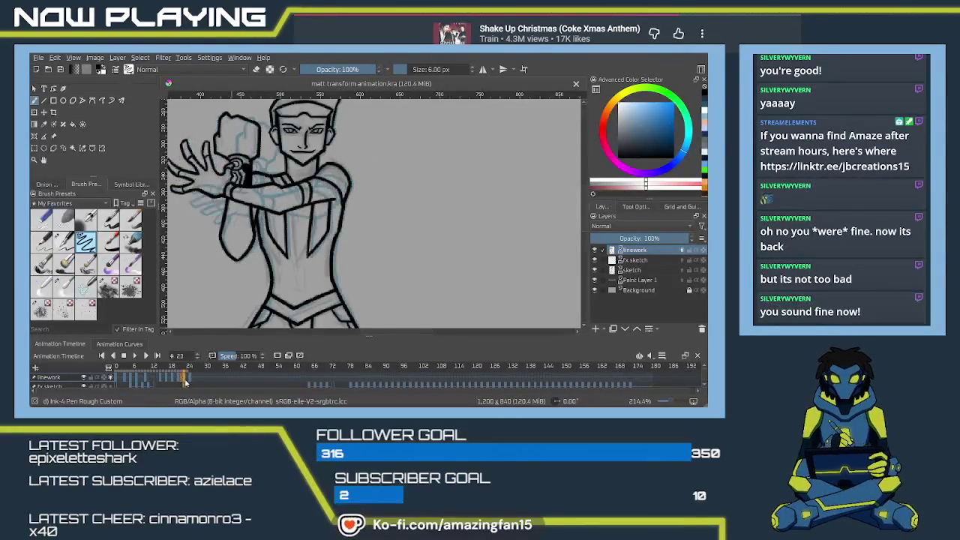
# Step: Step through timeline frames 32, 34 and 33 to compare their lineart
pyautogui.click(190, 381)
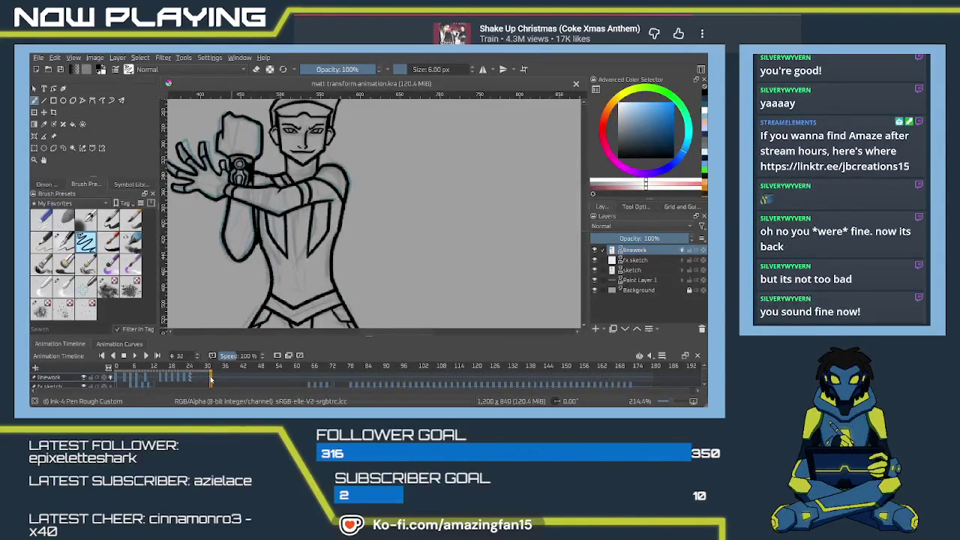
pyautogui.click(218, 380)
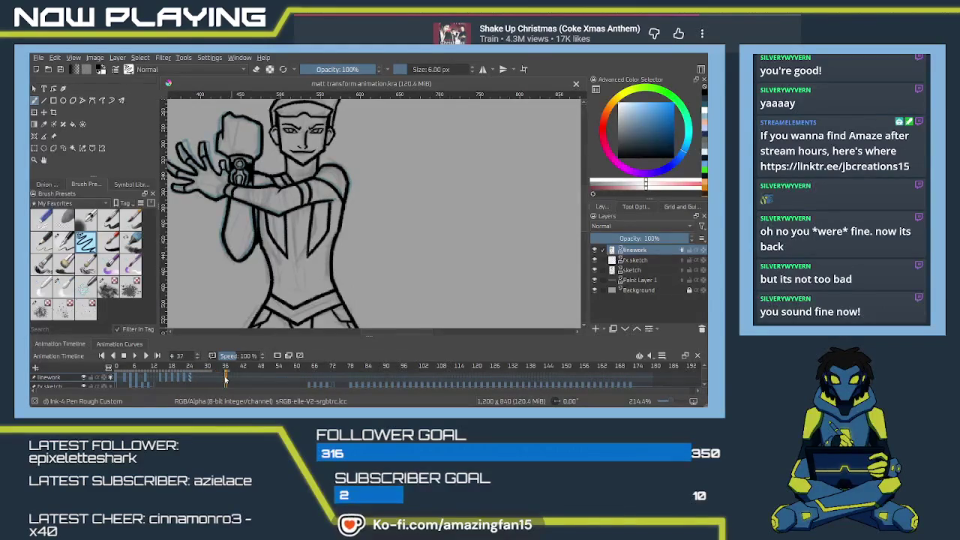
pyautogui.click(211, 379)
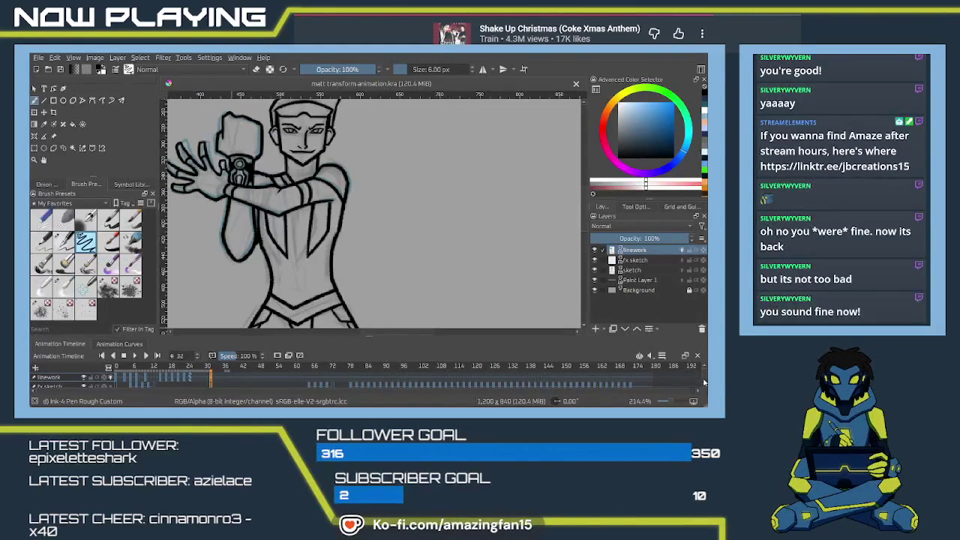
pyautogui.scroll(-1, 703, 384)
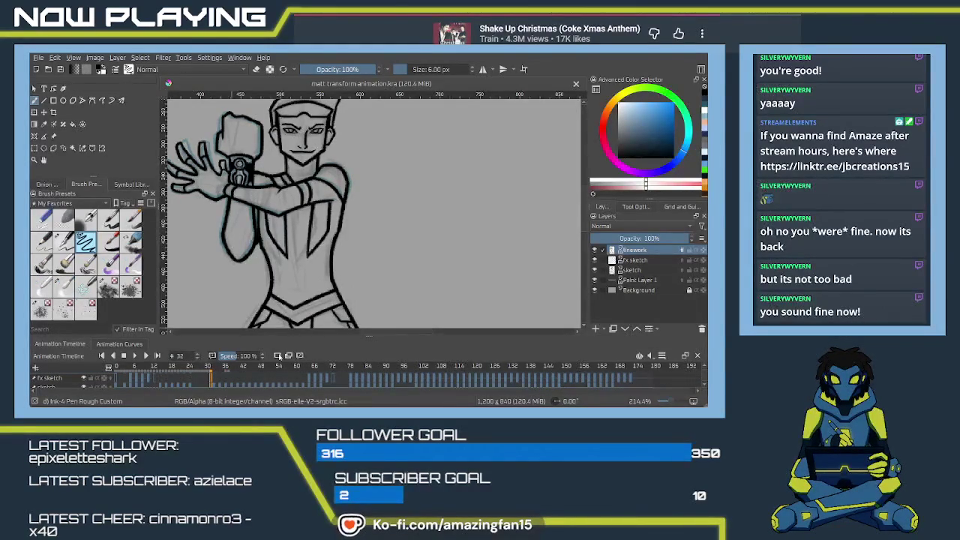
pyautogui.click(214, 385)
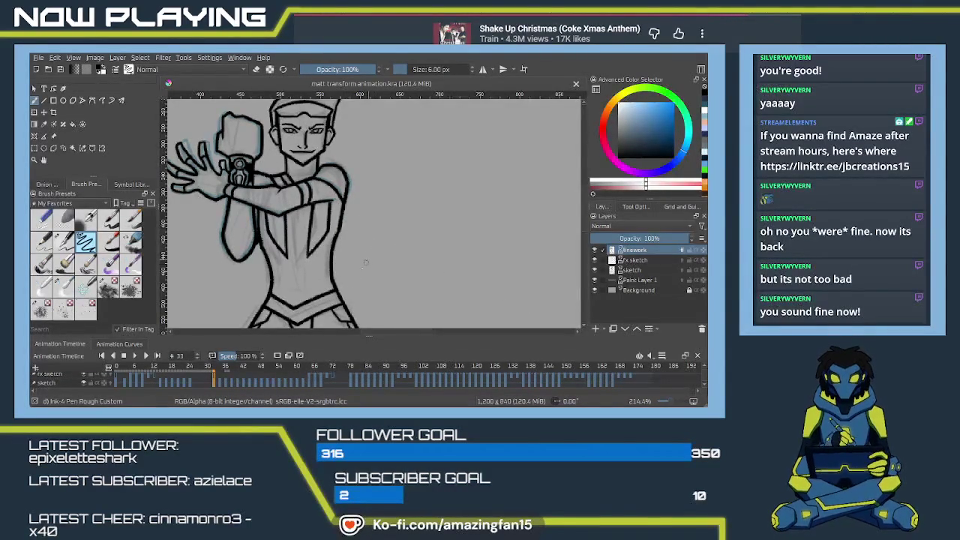
pyautogui.moveTo(350, 207); pyautogui.dragTo(372, 280)
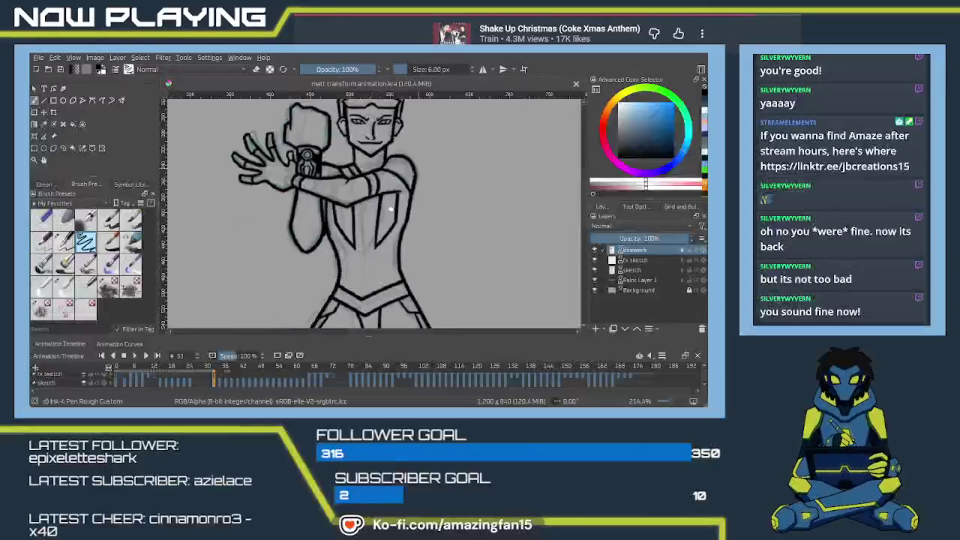
pyautogui.scroll(5, 372, 280)
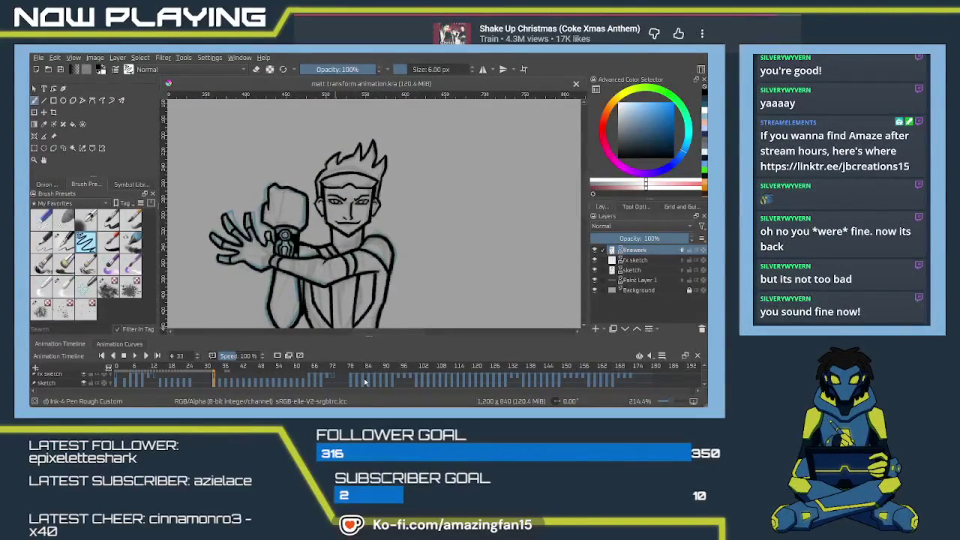
# Step: Bring the linework layer row back into view and zoom in on the canvas
pyautogui.click(704, 369)
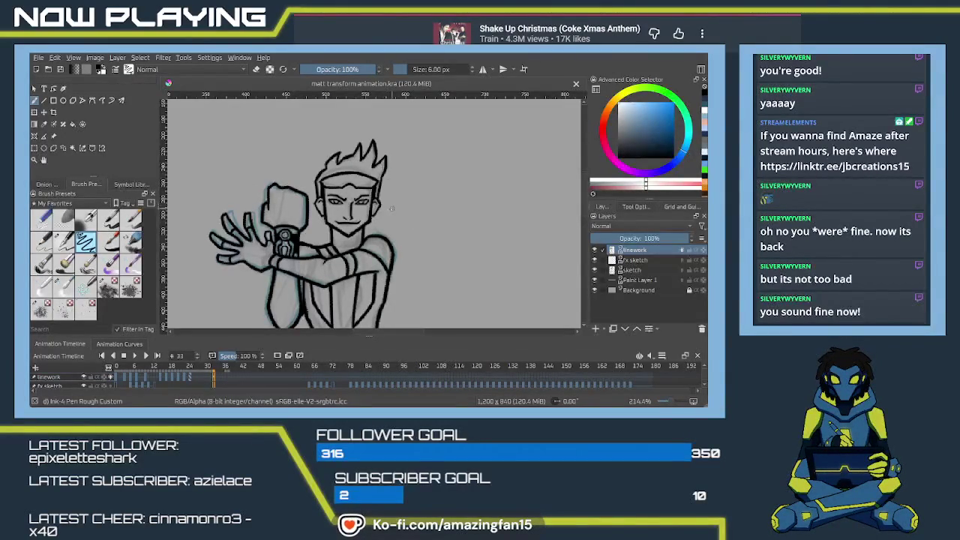
pyautogui.scroll(1, 383, 202)
pyautogui.scroll(1, 383, 206)
pyautogui.scroll(1, 383, 212)
pyautogui.scroll(1, 384, 213)
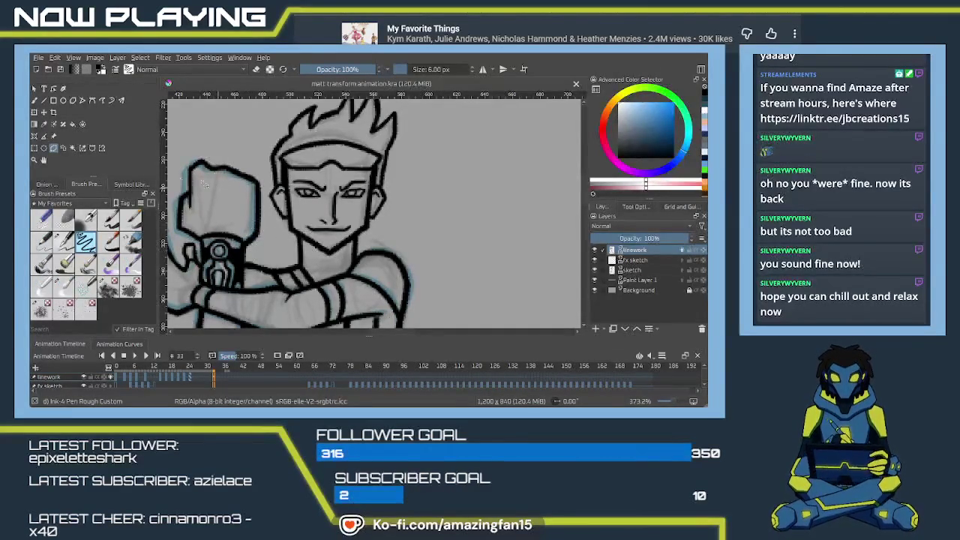
# Step: Freehand-select the head on frame 31, delete its lineart, then deselect and return to the brush
pyautogui.moveTo(287, 202); pyautogui.dragTo(255, 180)
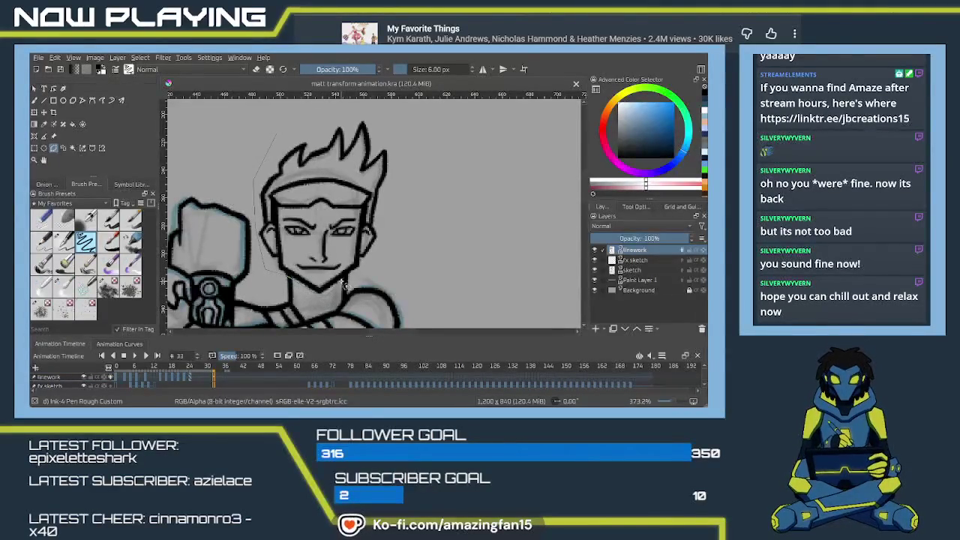
pyautogui.moveTo(383, 264); pyautogui.dragTo(405, 215)
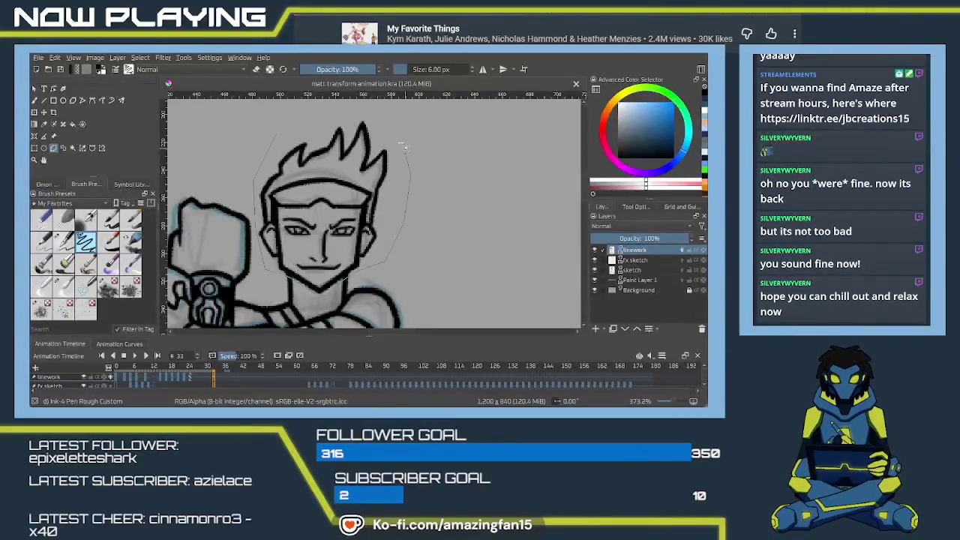
pyautogui.moveTo(405, 147); pyautogui.dragTo(279, 135)
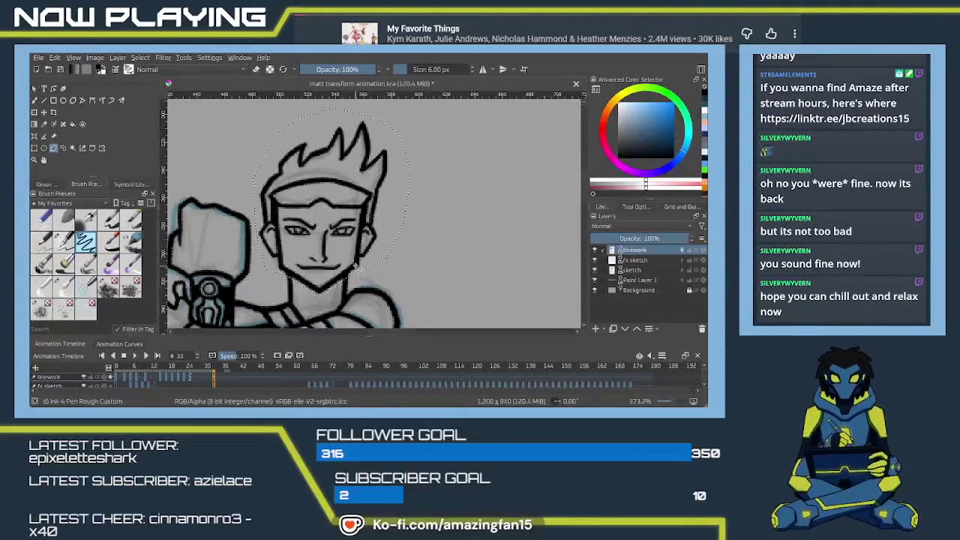
pyautogui.press('Delete')
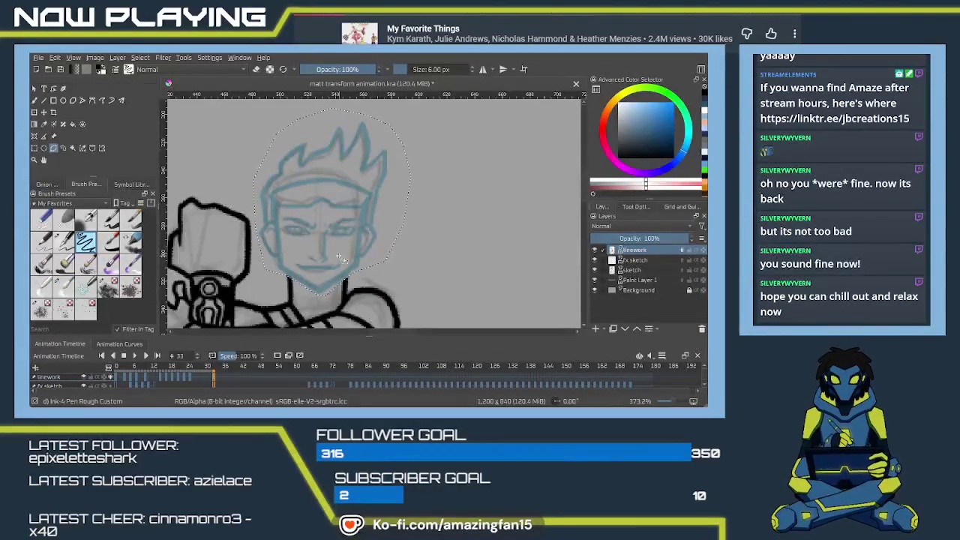
pyautogui.hotkey('ctrl', 'shift', 'a')
pyautogui.press('b')
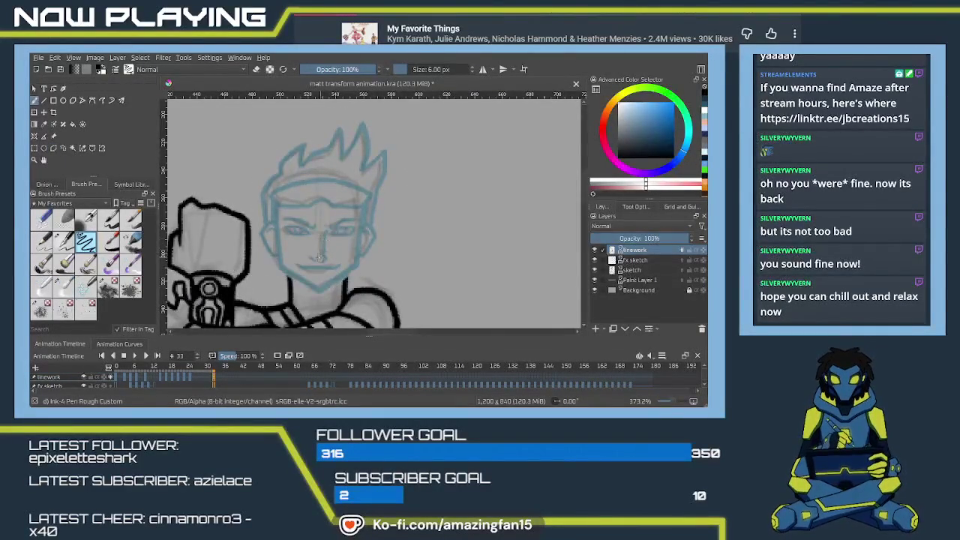
# Step: Center the face and try several vertical lines left of the face, undoing each attempt
pyautogui.scroll(2, 337, 233)
pyautogui.scroll(2, 367, 244)
pyautogui.scroll(1, 398, 254)
pyautogui.moveTo(398, 255); pyautogui.dragTo(439, 254)
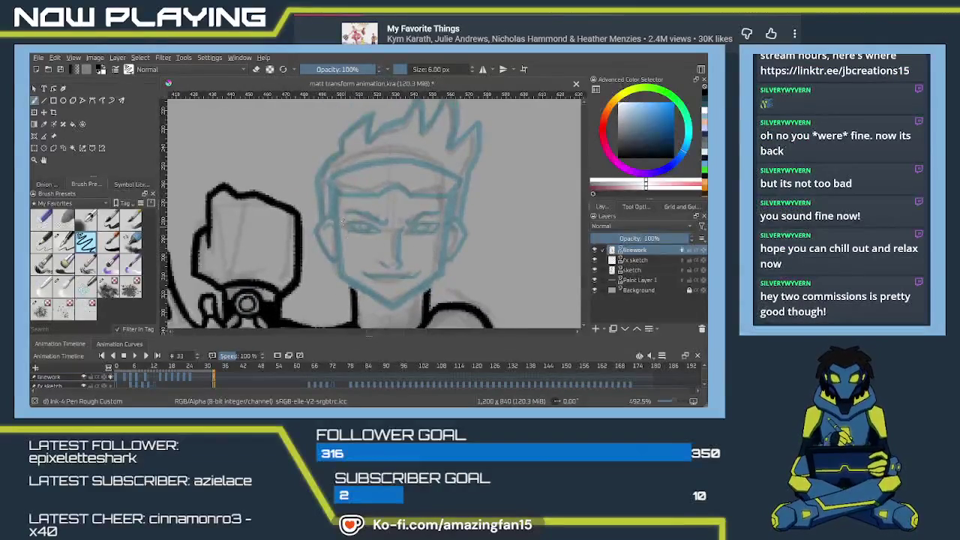
pyautogui.moveTo(336, 197); pyautogui.dragTo(339, 272)
pyautogui.hotkey('ctrl', 'z')
pyautogui.moveTo(332, 196); pyautogui.dragTo(341, 283)
pyautogui.hotkey('ctrl', 'z')
pyautogui.moveTo(334, 196); pyautogui.dragTo(340, 256)
pyautogui.hotkey('ctrl', 'z')
pyautogui.moveTo(335, 196); pyautogui.dragTo(339, 278)
pyautogui.hotkey('ctrl', 'z')
pyautogui.moveTo(334, 192); pyautogui.dragTo(338, 277)
pyautogui.hotkey('ctrl', 'z')
pyautogui.moveTo(333, 192); pyautogui.dragTo(341, 271)
pyautogui.hotkey('ctrl', 'z')
pyautogui.moveTo(333, 192); pyautogui.dragTo(341, 278)
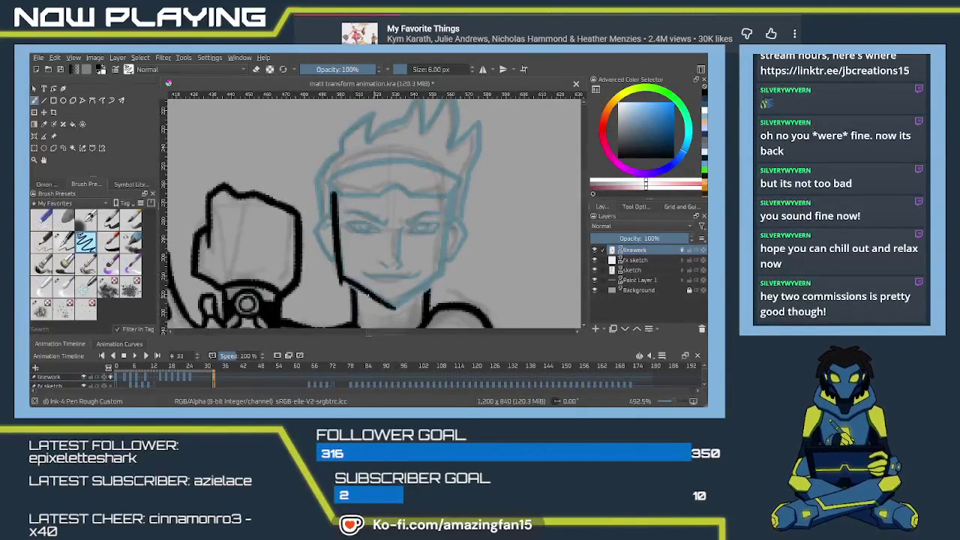
pyautogui.hotkey('ctrl', 'z')
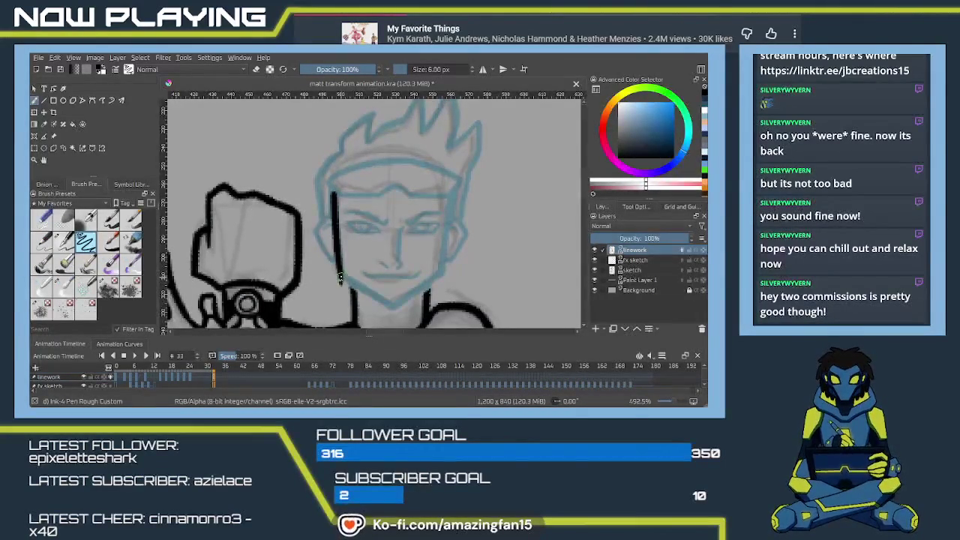
# Step: Ink the jaw line angling down from the left cheek toward the chin
pyautogui.moveTo(342, 280); pyautogui.dragTo(392, 309)
pyautogui.scroll(-3, 396, 309)
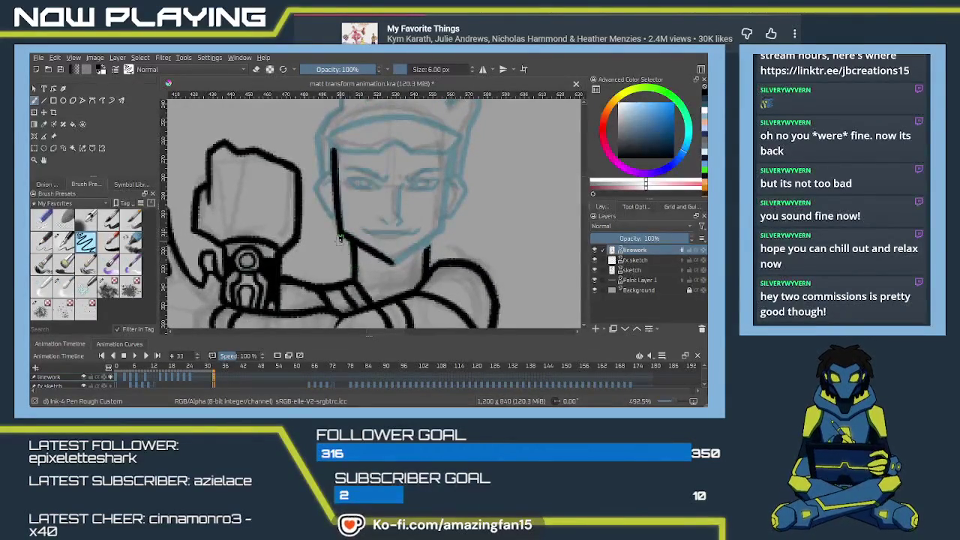
pyautogui.moveTo(446, 230); pyautogui.dragTo(411, 260)
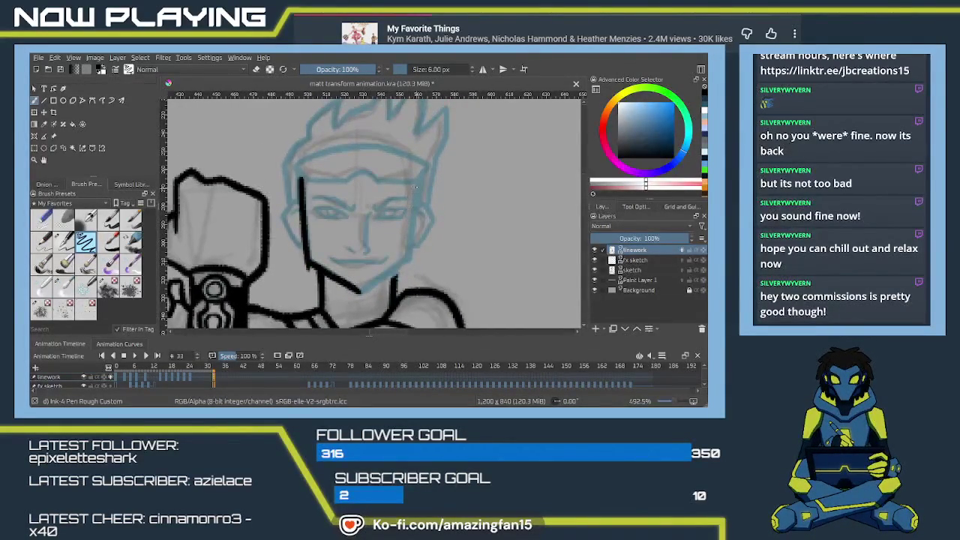
# Step: Redraw the vertical right-side face line until it fits, keeping the final stroke
pyautogui.moveTo(416, 183); pyautogui.dragTo(410, 246)
pyautogui.hotkey('ctrl', 'z')
pyautogui.moveTo(414, 181); pyautogui.dragTo(409, 264)
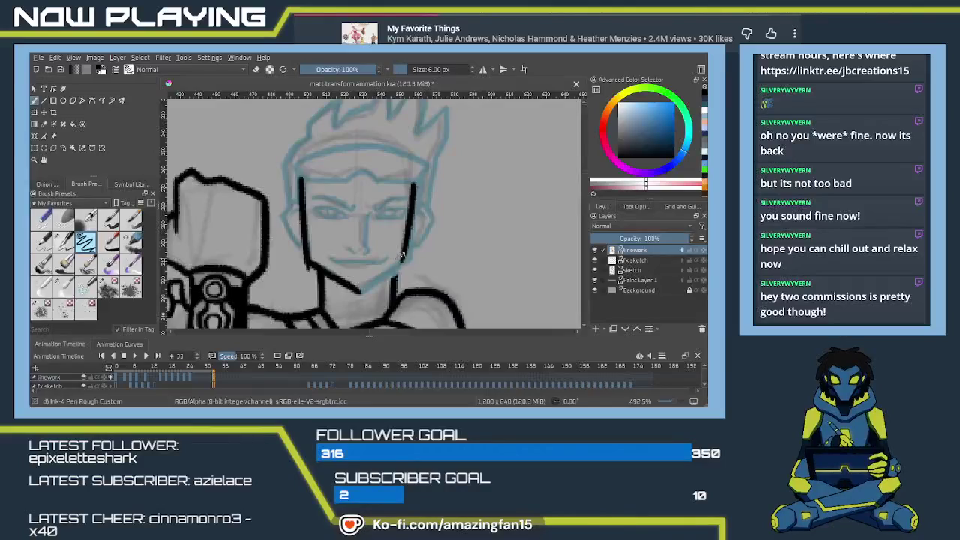
pyautogui.hotkey('ctrl', 'z')
pyautogui.moveTo(416, 180); pyautogui.dragTo(409, 262)
pyautogui.hotkey('ctrl', 'z')
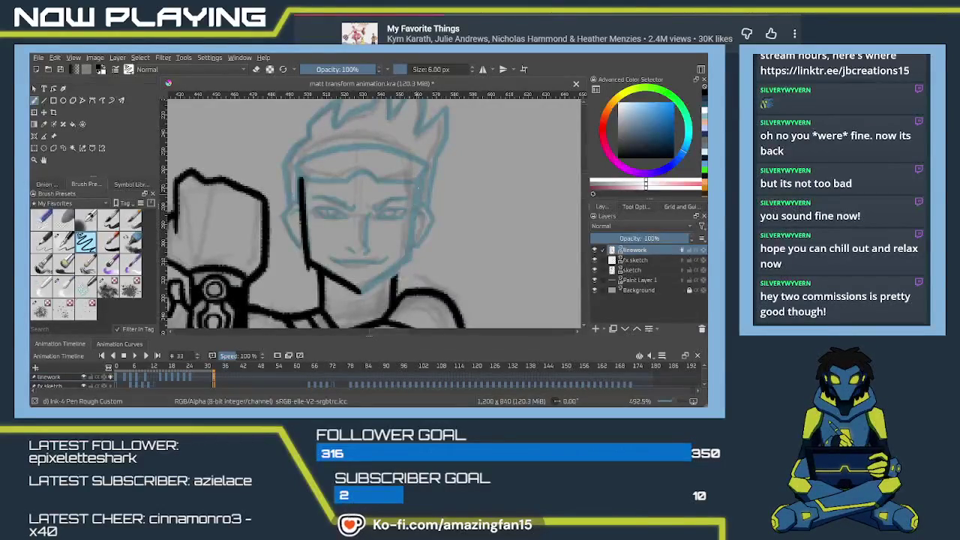
pyautogui.moveTo(418, 179); pyautogui.dragTo(409, 261)
pyautogui.hotkey('ctrl', 'z')
pyautogui.moveTo(419, 178); pyautogui.dragTo(409, 251)
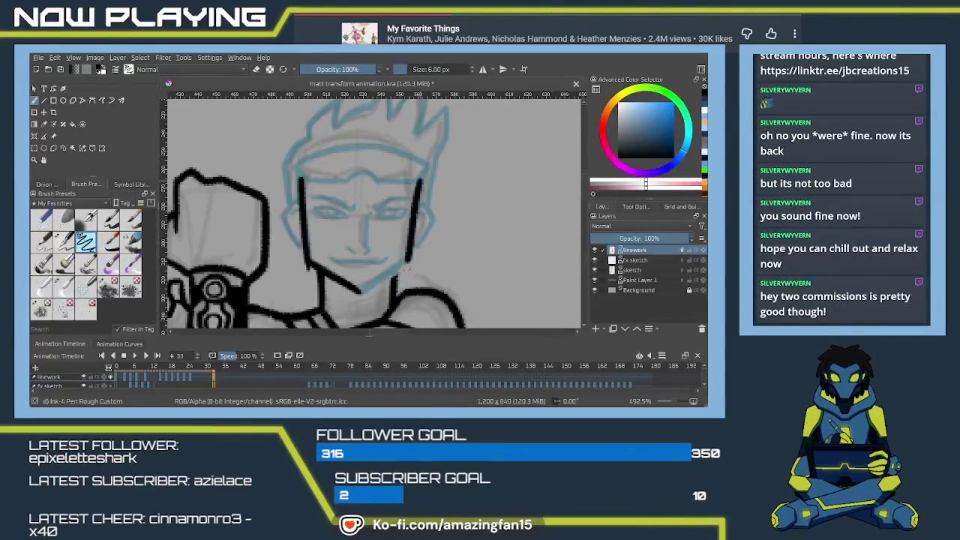
pyautogui.hotkey('ctrl', 'z')
pyautogui.moveTo(416, 177); pyautogui.dragTo(405, 264)
pyautogui.hotkey('ctrl', 'z')
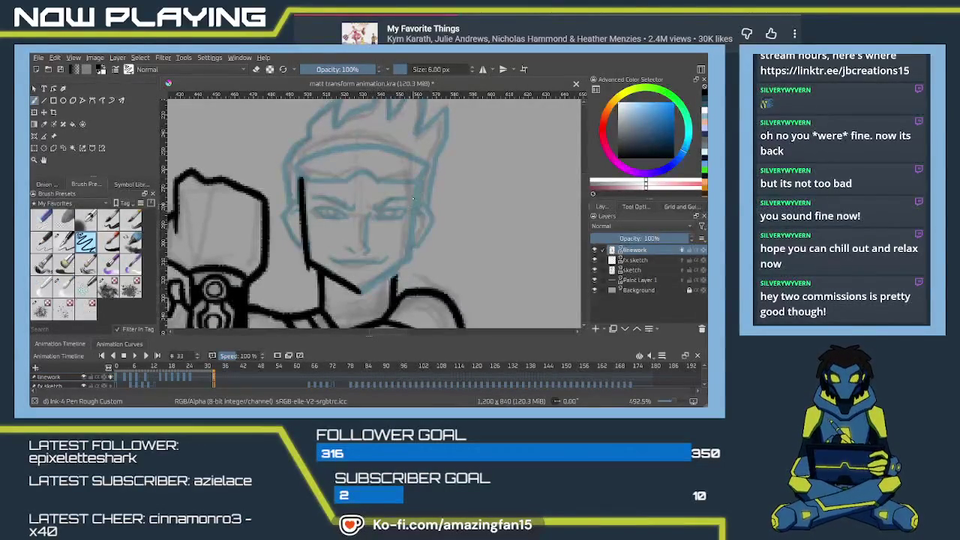
pyautogui.moveTo(415, 181); pyautogui.dragTo(403, 264)
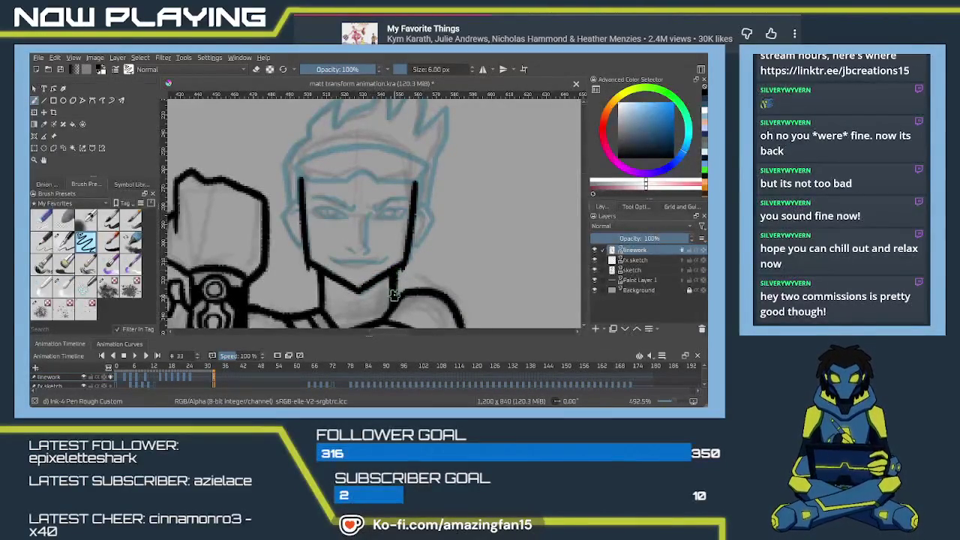
pyautogui.press('e')
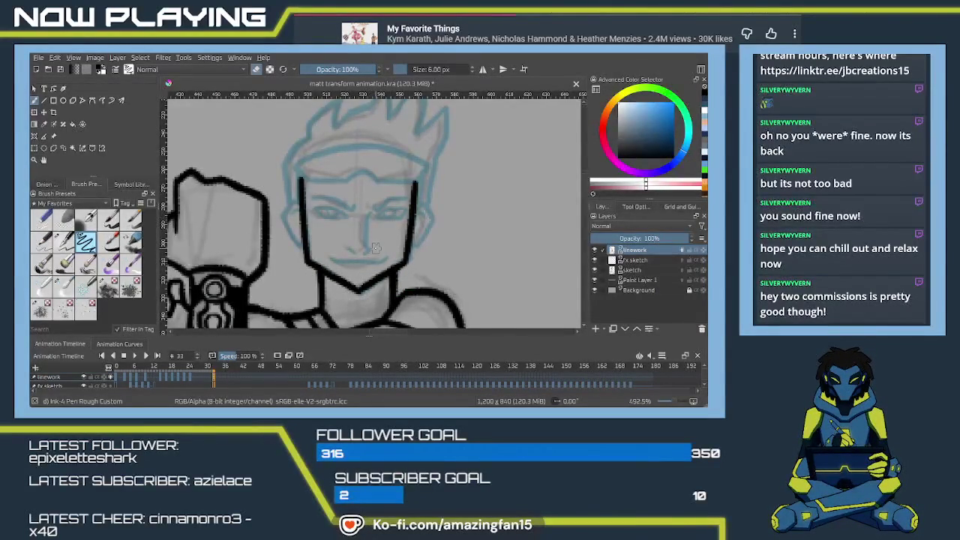
pyautogui.scroll(1, 373, 244)
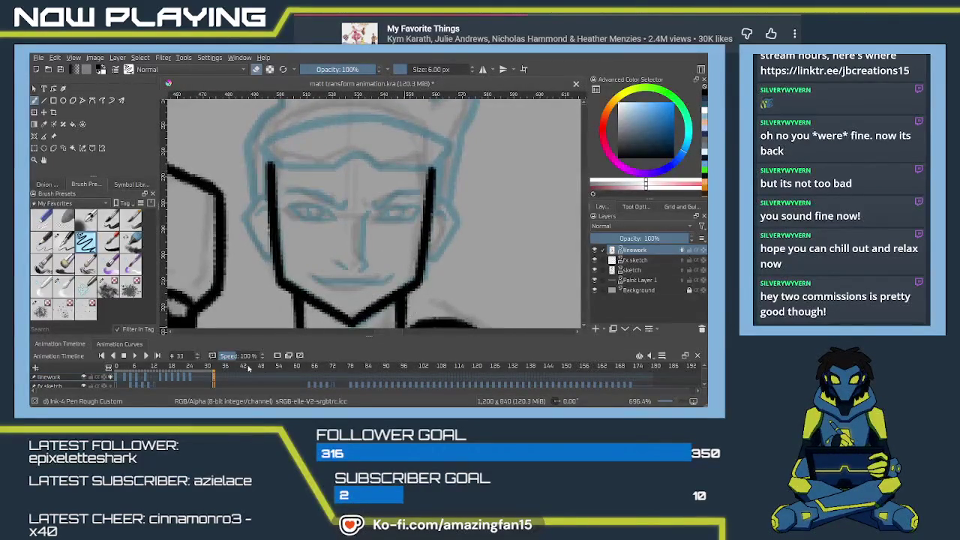
# Step: Flip between frames 35, 34, 31 and 33, ending on frame 35 zoomed in on the face
pyautogui.click(220, 379)
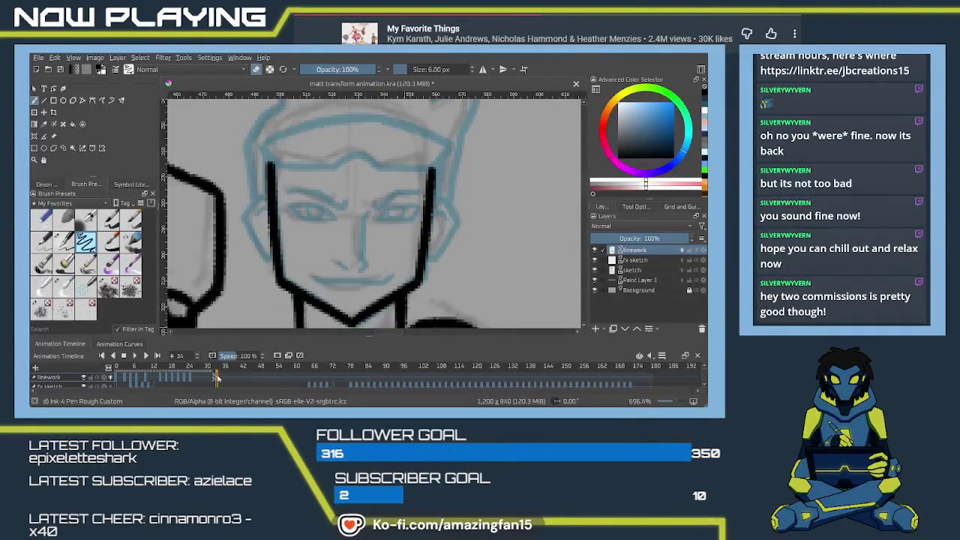
pyautogui.click(217, 378)
pyautogui.click(209, 379)
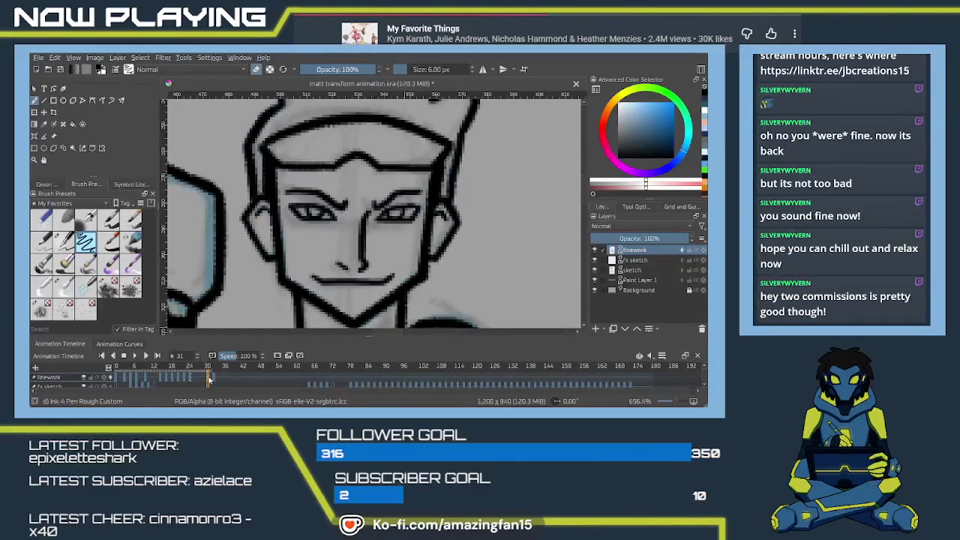
pyautogui.click(215, 379)
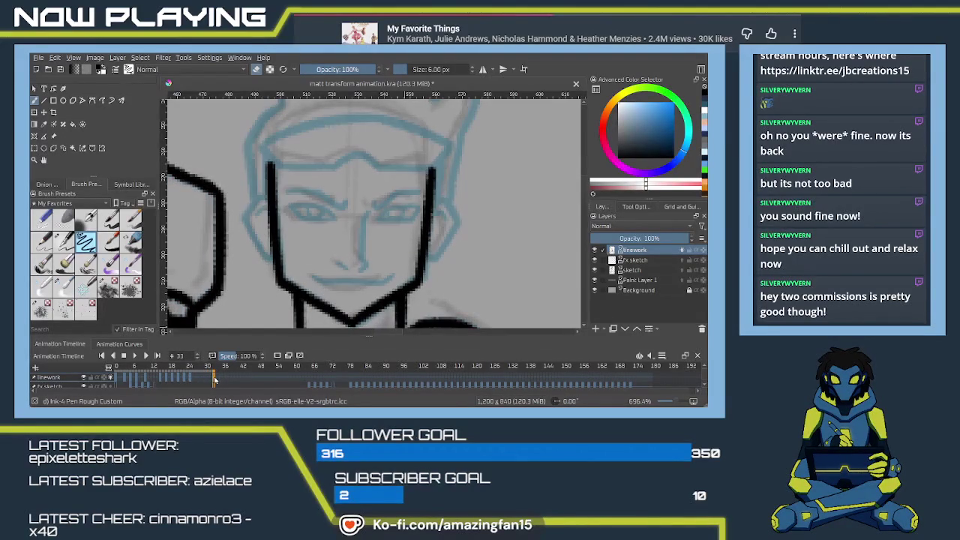
pyautogui.click(211, 379)
pyautogui.click(219, 380)
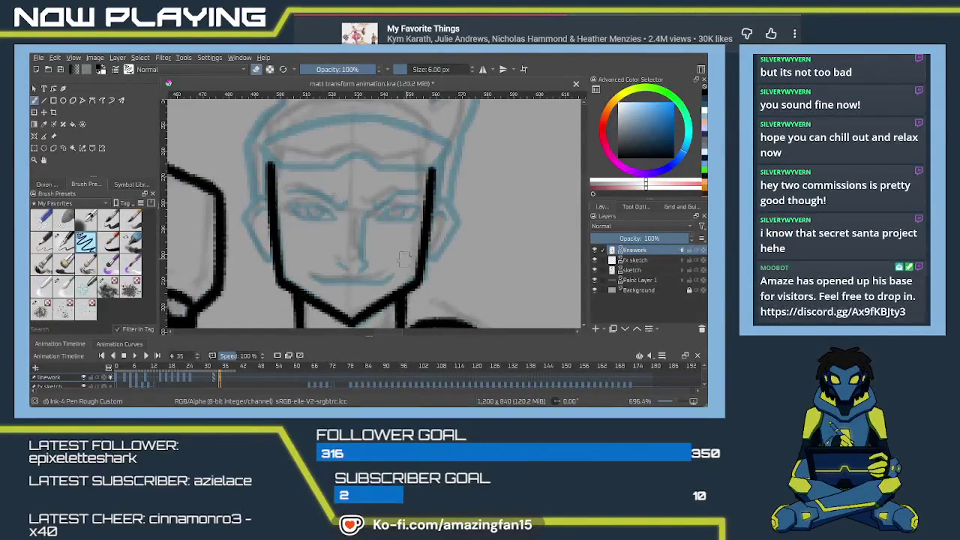
pyautogui.moveTo(377, 234); pyautogui.dragTo(396, 250)
pyautogui.scroll(2, 392, 247)
pyautogui.scroll(1, 420, 203)
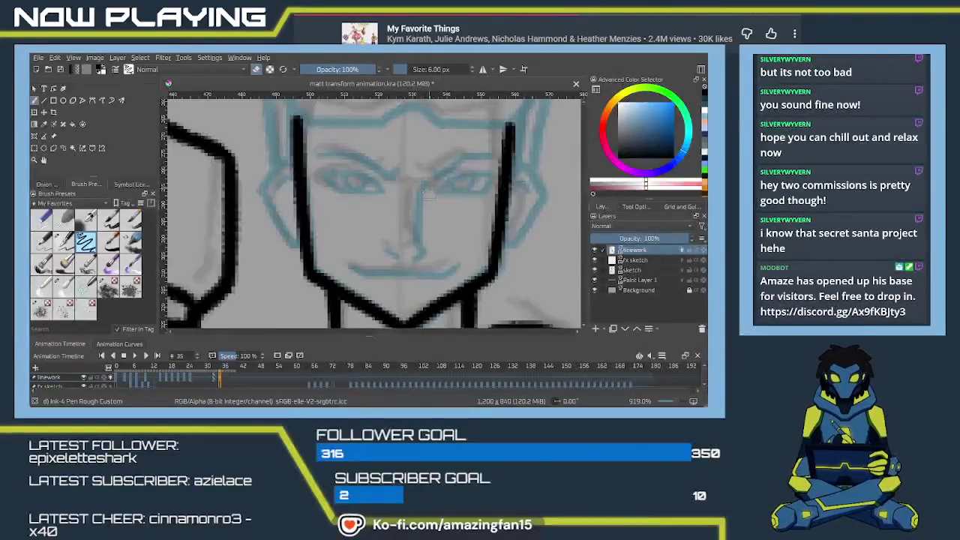
pyautogui.click(224, 378)
pyautogui.click(222, 377)
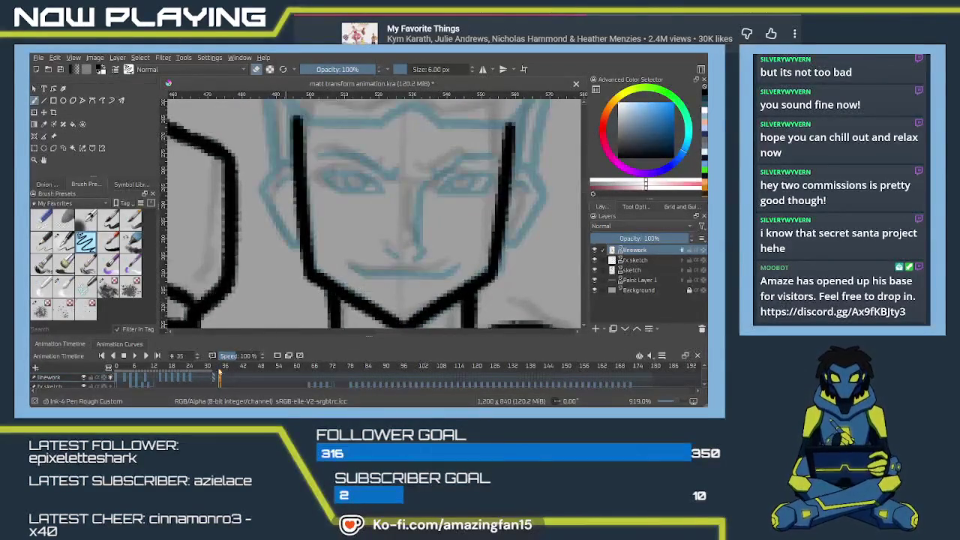
# Step: Check frames 32 and 33, then ink the nose line with a small hook at its end
pyautogui.click(211, 377)
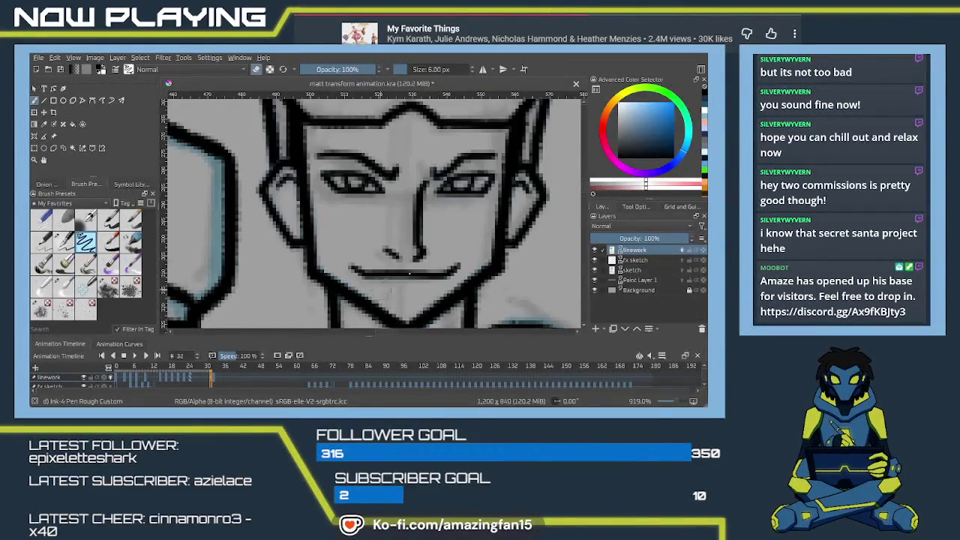
pyautogui.click(216, 379)
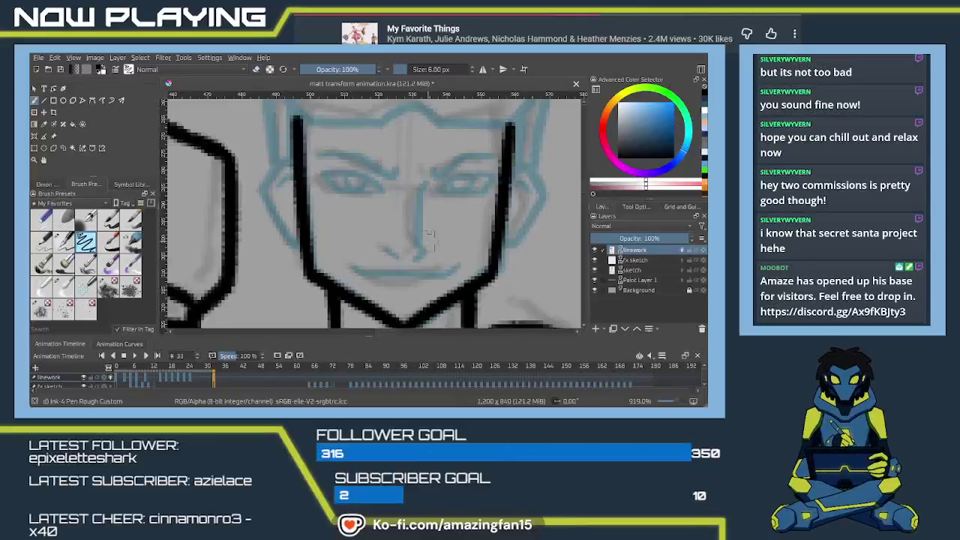
pyautogui.moveTo(416, 204); pyautogui.dragTo(417, 241)
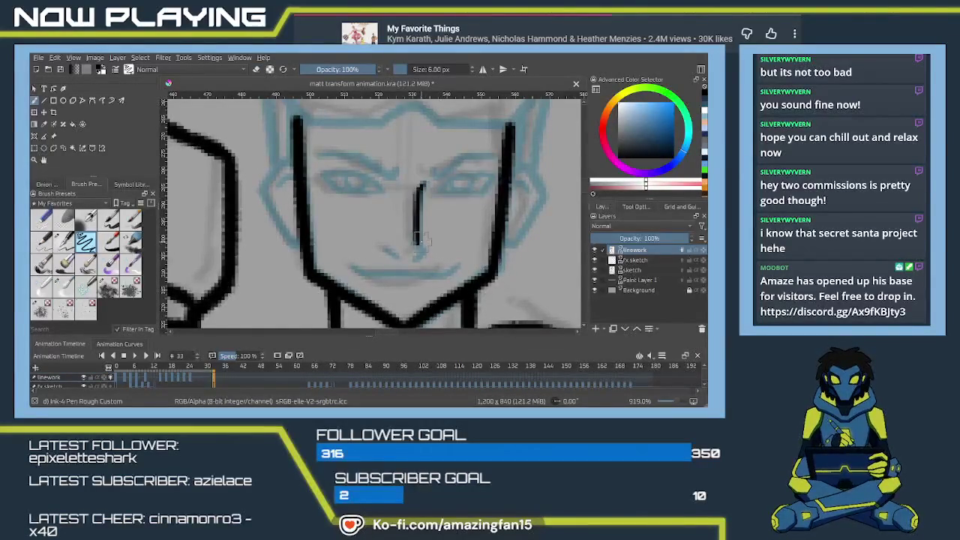
pyautogui.moveTo(418, 242); pyautogui.dragTo(412, 256)
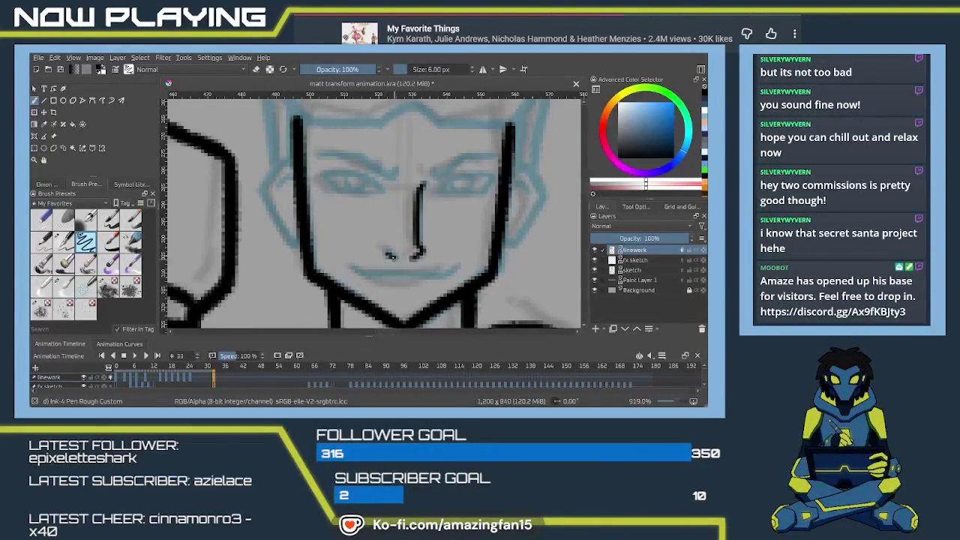
# Step: Ink the grinning mouth line across the face and the lower lip beneath it
pyautogui.scroll(-1, 418, 251)
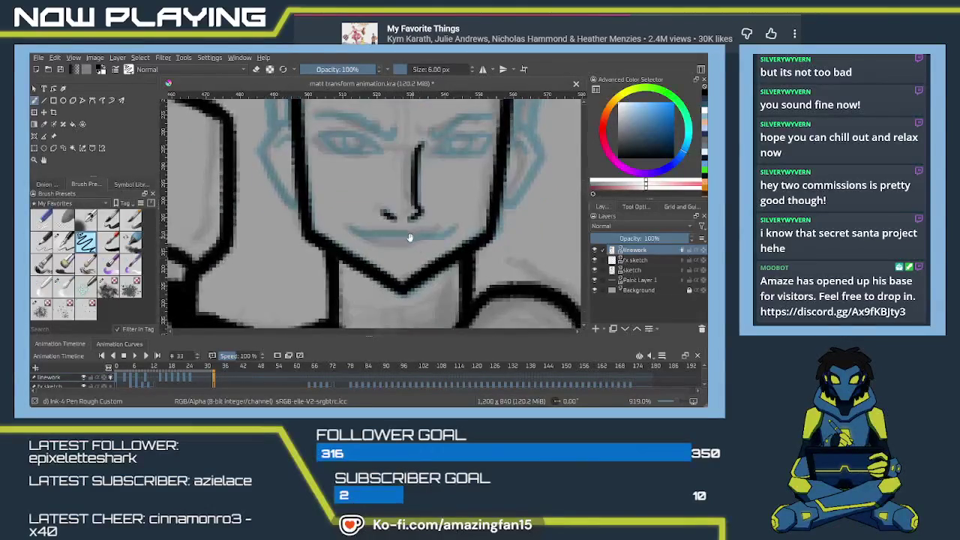
pyautogui.moveTo(349, 224); pyautogui.dragTo(438, 238)
pyautogui.hotkey('ctrl', 'z')
pyautogui.hotkey('ctrl', 'z')
pyautogui.moveTo(362, 232); pyautogui.dragTo(453, 227)
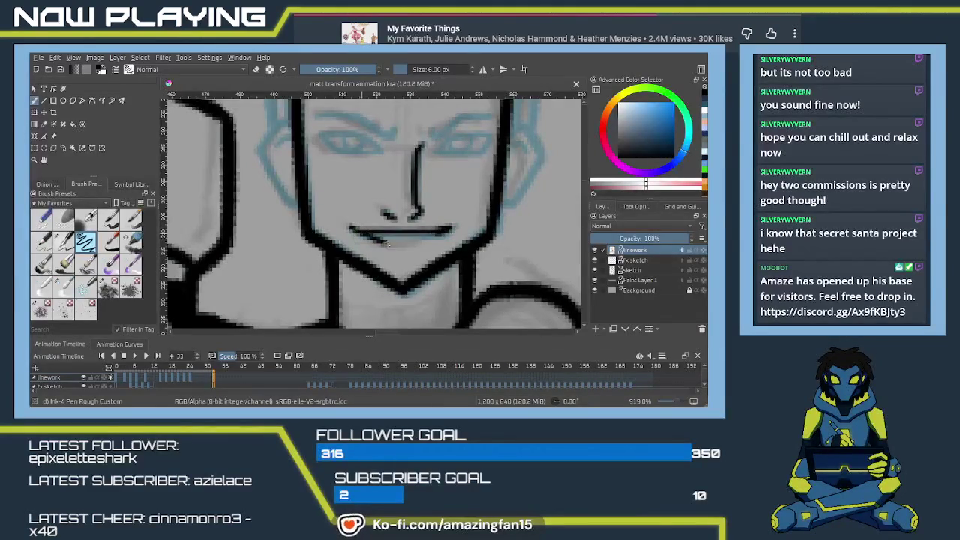
pyautogui.moveTo(382, 242)
pyautogui.mouseDown()
pyautogui.moveTo(419, 248)
pyautogui.moveTo(444, 231)
pyautogui.mouseUp()
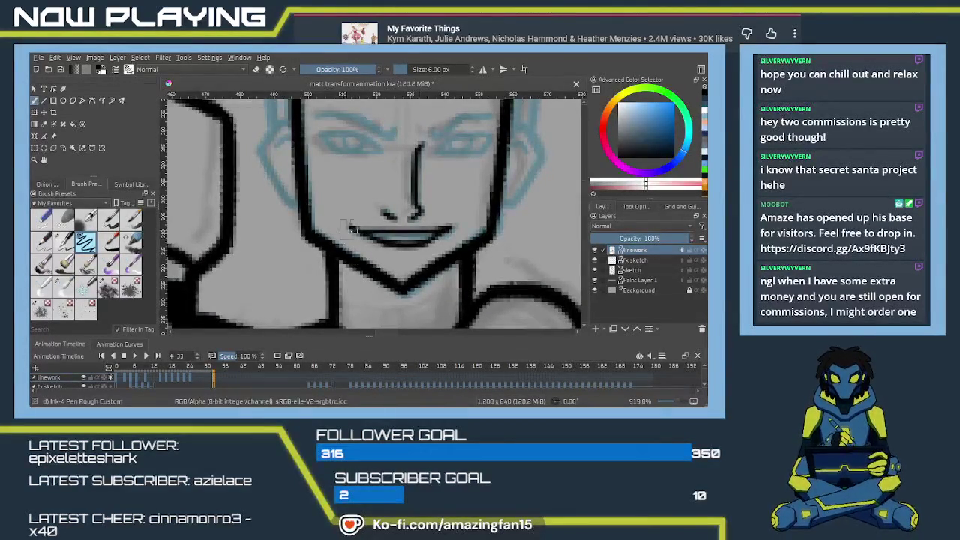
# Step: Ink the right ear down to the jaw and a smoothly curved left ear
pyautogui.moveTo(426, 262); pyautogui.dragTo(370, 330)
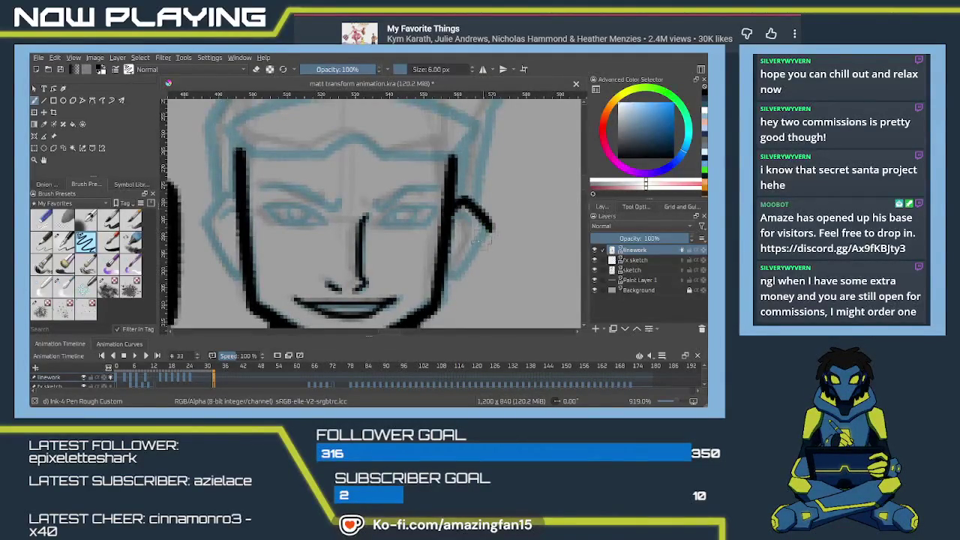
pyautogui.moveTo(451, 210)
pyautogui.mouseDown()
pyautogui.moveTo(463, 202)
pyautogui.moveTo(484, 228)
pyautogui.moveTo(454, 288)
pyautogui.mouseUp()
pyautogui.hotkey('ctrl', 'z')
pyautogui.moveTo(484, 229); pyautogui.dragTo(457, 279)
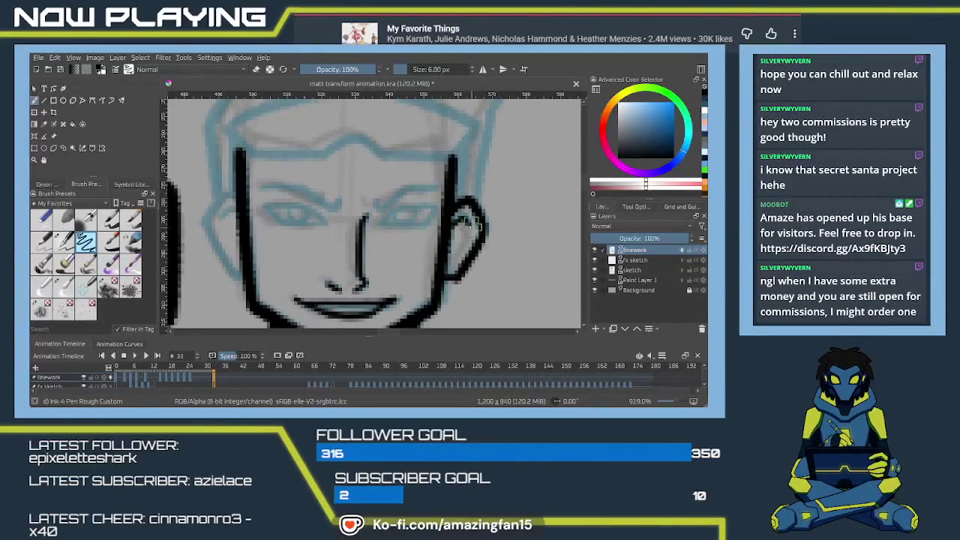
pyautogui.moveTo(373, 251)
pyautogui.mouseDown()
pyautogui.moveTo(417, 224)
pyautogui.moveTo(443, 230)
pyautogui.mouseUp()
pyautogui.moveTo(300, 179)
pyautogui.mouseDown()
pyautogui.moveTo(274, 214)
pyautogui.moveTo(298, 254)
pyautogui.mouseUp()
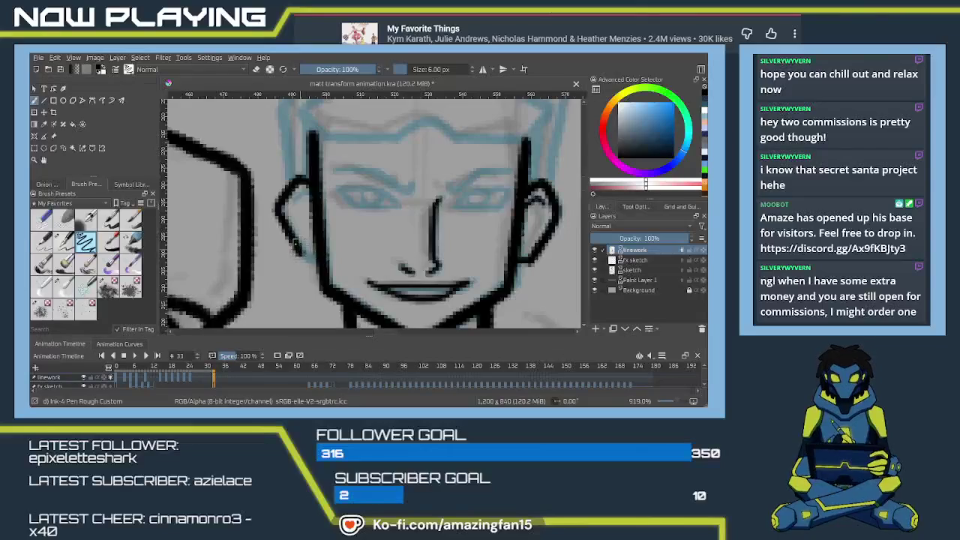
pyautogui.hotkey('ctrl', 'z')
pyautogui.hotkey('ctrl', 'z')
pyautogui.moveTo(273, 201); pyautogui.dragTo(305, 258)
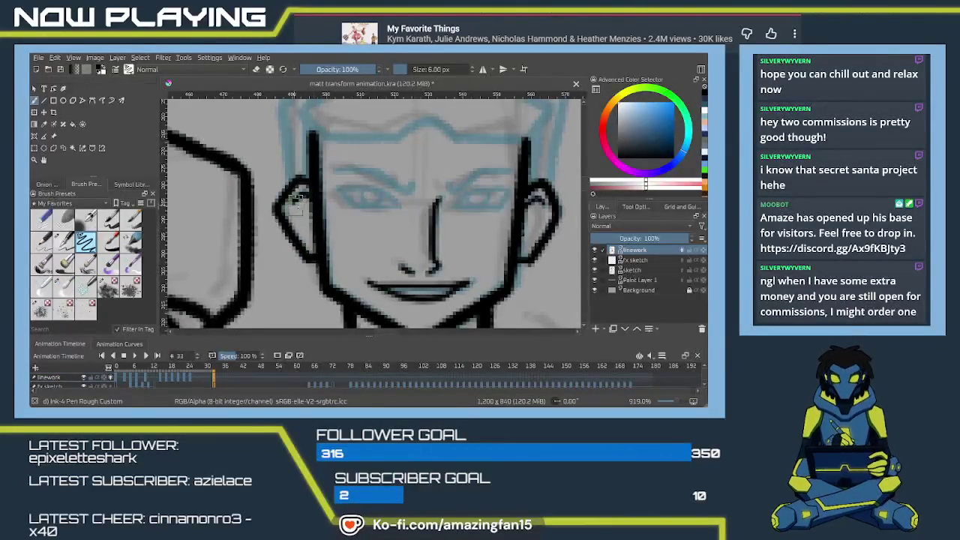
# Step: Ink the eyebrows over the left and right eyes, undoing the short right one
pyautogui.scroll(2, 315, 210)
pyautogui.scroll(-2, 348, 224)
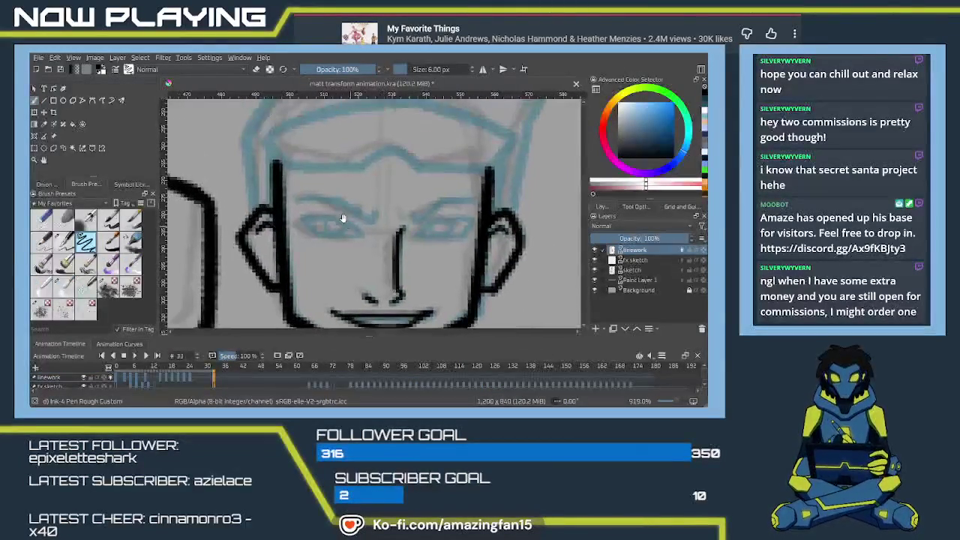
pyautogui.moveTo(297, 199); pyautogui.dragTo(360, 217)
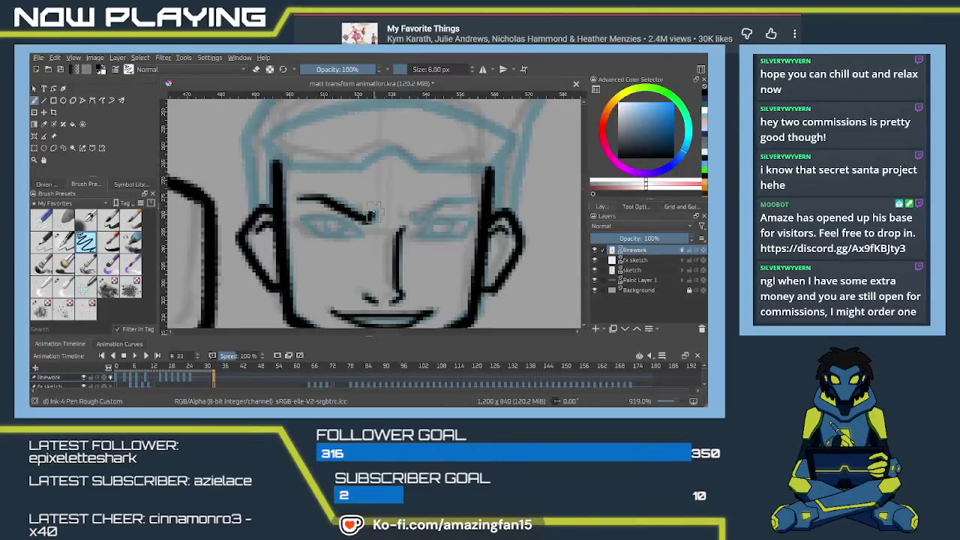
pyautogui.moveTo(411, 220)
pyautogui.mouseDown()
pyautogui.moveTo(439, 201)
pyautogui.moveTo(432, 208)
pyautogui.moveTo(475, 197)
pyautogui.moveTo(417, 219)
pyautogui.moveTo(470, 199)
pyautogui.mouseUp()
pyautogui.hotkey('ctrl', 'z')
pyautogui.hotkey('ctrl', 'z')
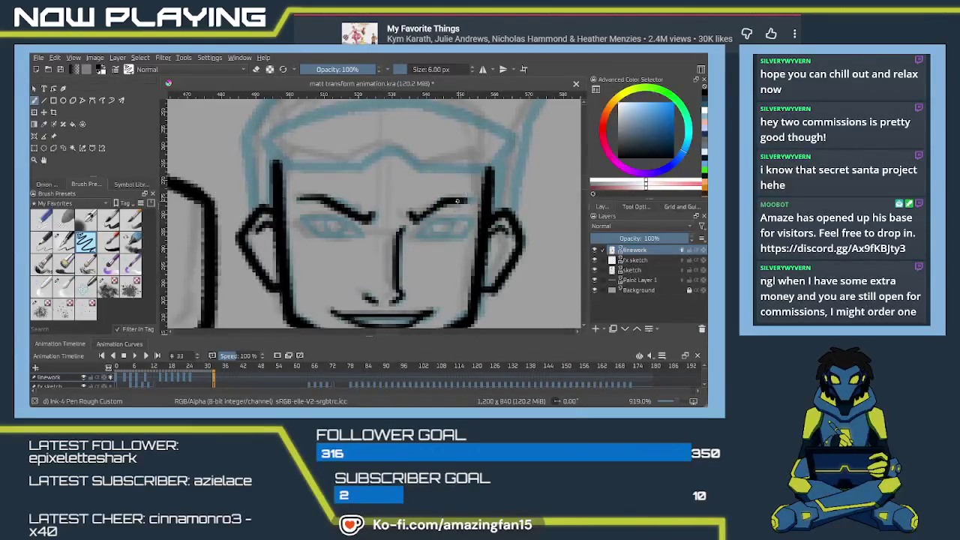
pyautogui.scroll(1, 459, 210)
pyautogui.scroll(-1, 450, 221)
pyautogui.scroll(-1, 438, 235)
pyautogui.scroll(1, 425, 259)
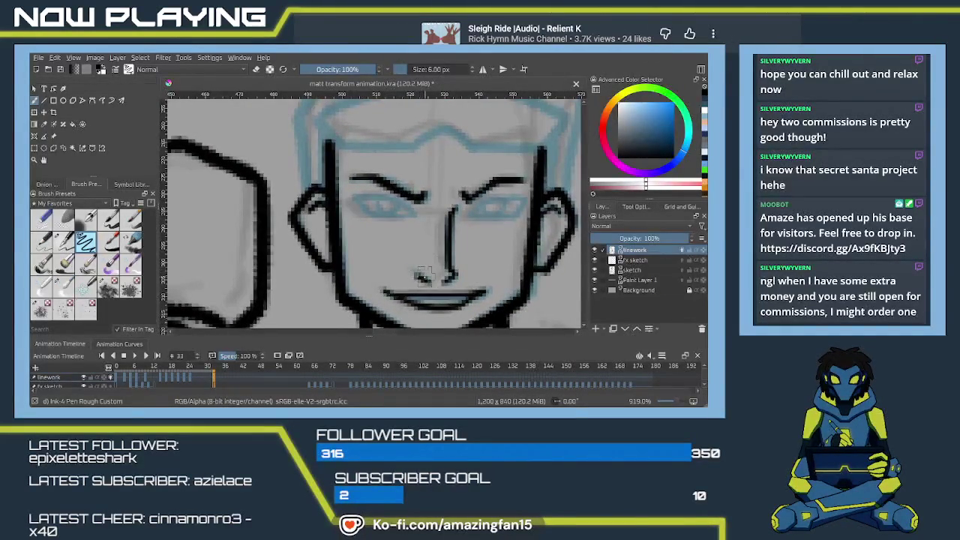
pyautogui.moveTo(449, 246); pyautogui.dragTo(441, 143)
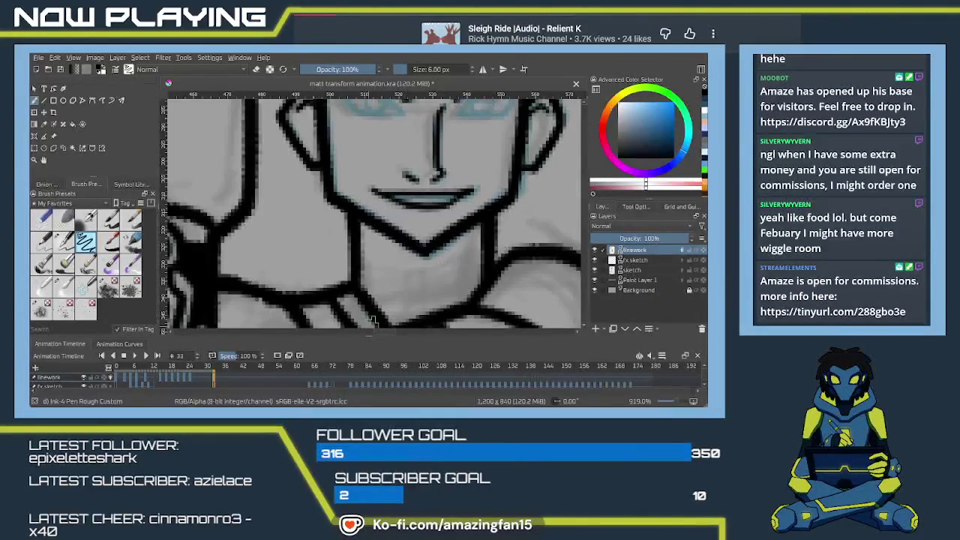
# Step: Zoom in on the face to ink the chin, neck and left eye with lids and iris
pyautogui.scroll(3, 371, 321)
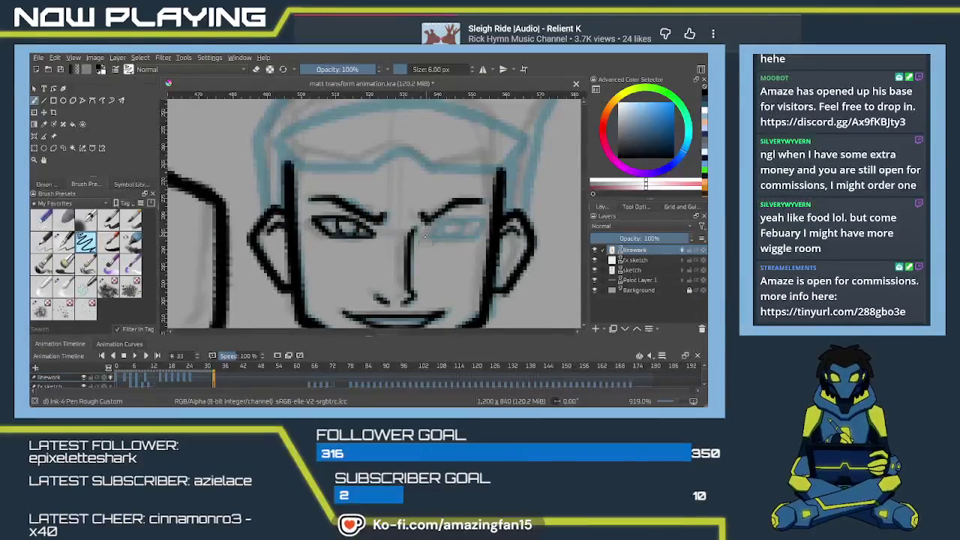
# Step: Ink the inner and outer corners of the right eye
pyautogui.moveTo(426, 233); pyautogui.dragTo(444, 219)
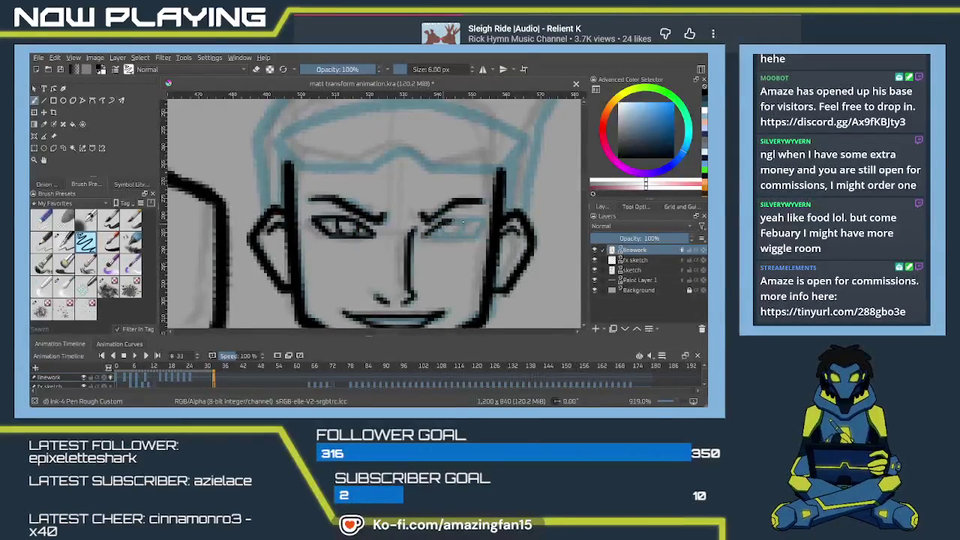
pyautogui.moveTo(460, 236)
pyautogui.mouseDown()
pyautogui.moveTo(471, 226)
pyautogui.moveTo(468, 238)
pyautogui.mouseUp()
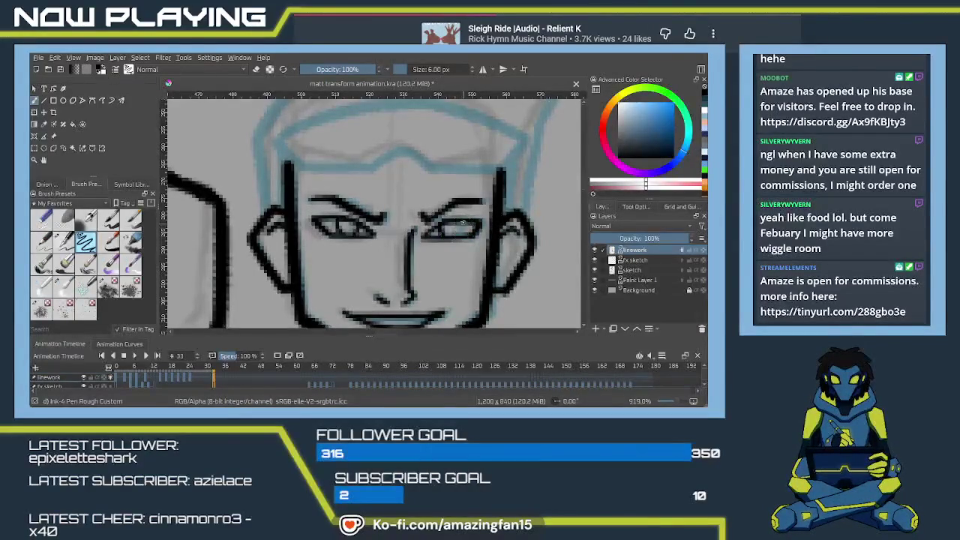
pyautogui.moveTo(459, 225); pyautogui.dragTo(466, 239)
pyautogui.scroll(2, 420, 255)
pyautogui.scroll(-2, 401, 271)
pyautogui.scroll(2, 401, 271)
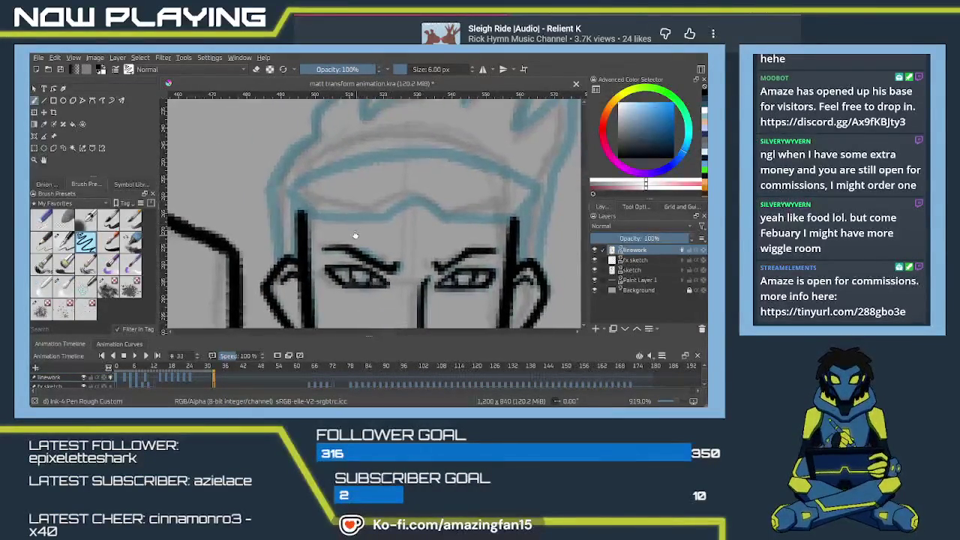
pyautogui.scroll(1, 356, 236)
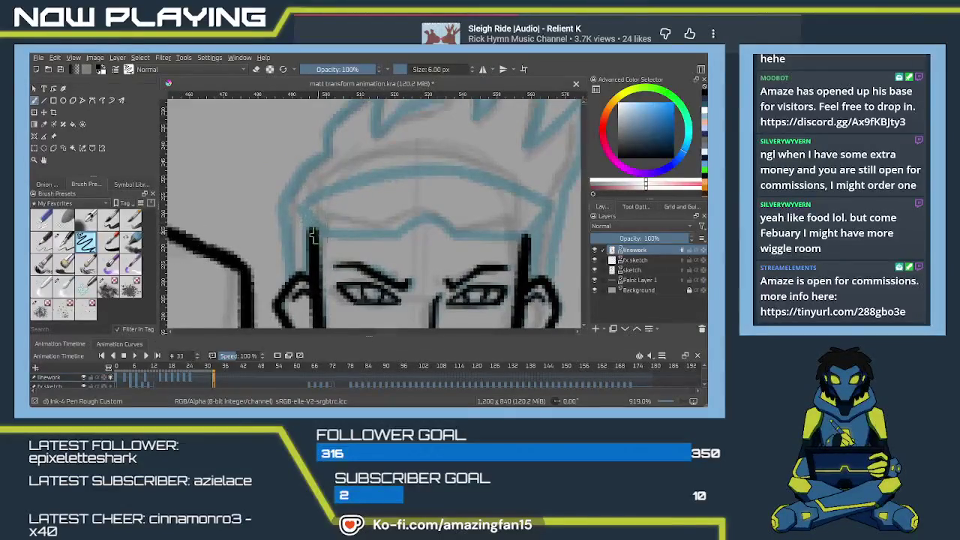
# Step: Ink the headband's lower edge and upper-right corner, retrying strokes with undo
pyautogui.moveTo(300, 204)
pyautogui.mouseDown()
pyautogui.moveTo(325, 234)
pyautogui.moveTo(406, 233)
pyautogui.mouseUp()
pyautogui.hotkey('ctrl', 'z')
pyautogui.moveTo(321, 234)
pyautogui.mouseDown()
pyautogui.moveTo(378, 233)
pyautogui.moveTo(428, 217)
pyautogui.moveTo(515, 237)
pyautogui.mouseUp()
pyautogui.hotkey('ctrl', 'z')
pyautogui.moveTo(455, 233)
pyautogui.mouseDown()
pyautogui.moveTo(528, 230)
pyautogui.moveTo(530, 239)
pyautogui.mouseUp()
pyautogui.hotkey('ctrl', 'z')
pyautogui.moveTo(450, 231)
pyautogui.mouseDown()
pyautogui.moveTo(507, 235)
pyautogui.moveTo(501, 255)
pyautogui.mouseUp()
pyautogui.moveTo(524, 224); pyautogui.dragTo(498, 258)
pyautogui.hotkey('ctrl', 'z')
pyautogui.moveTo(525, 224); pyautogui.dragTo(501, 255)
pyautogui.hotkey('ctrl', 'z')
pyautogui.moveTo(525, 223); pyautogui.dragTo(500, 255)
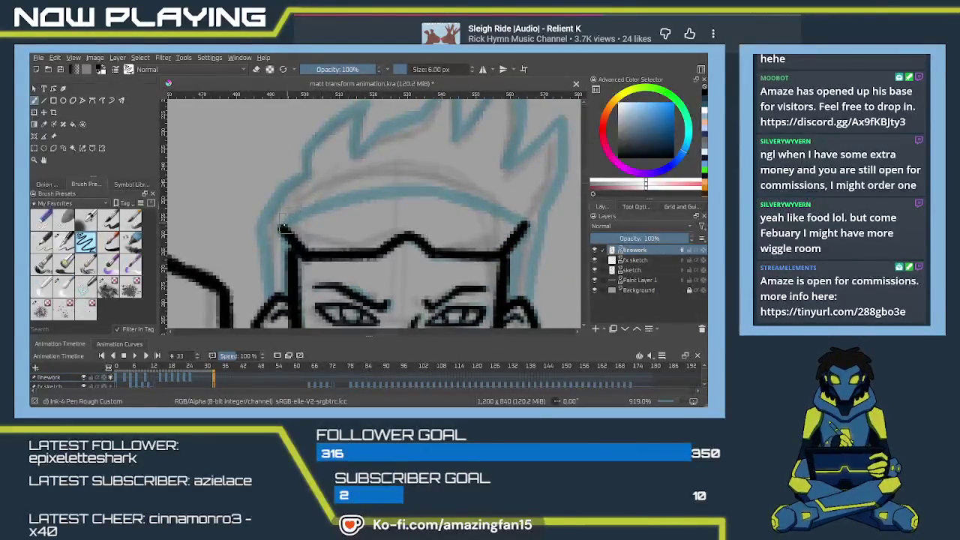
# Step: Ink the headband's top arc over the forehead and the right side of the head
pyautogui.moveTo(283, 227); pyautogui.dragTo(443, 192)
pyautogui.hotkey('ctrl', 'z')
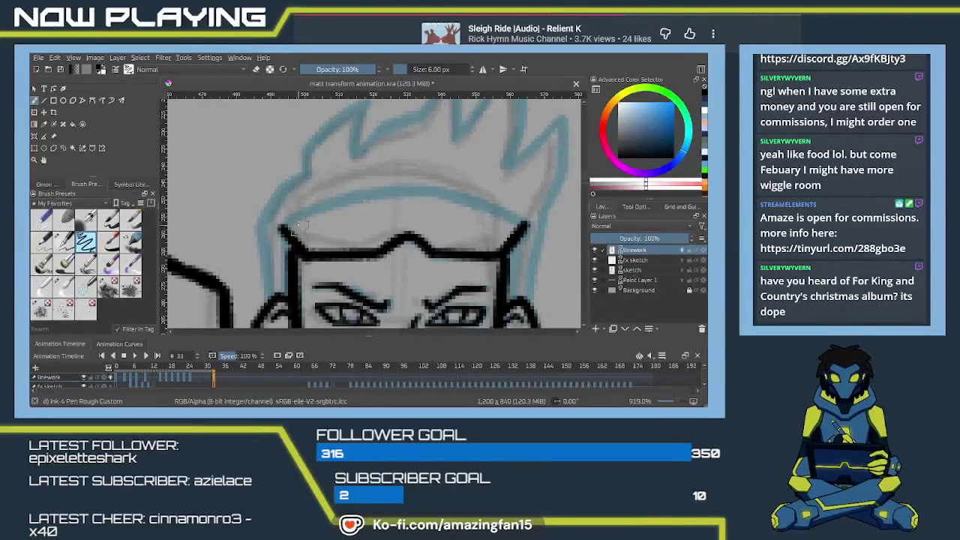
pyautogui.moveTo(283, 225); pyautogui.dragTo(416, 188)
pyautogui.hotkey('ctrl', 'z')
pyautogui.moveTo(283, 227)
pyautogui.mouseDown()
pyautogui.moveTo(420, 187)
pyautogui.moveTo(518, 225)
pyautogui.mouseUp()
pyautogui.moveTo(457, 201)
pyautogui.mouseDown()
pyautogui.moveTo(519, 226)
pyautogui.moveTo(259, 253)
pyautogui.mouseUp()
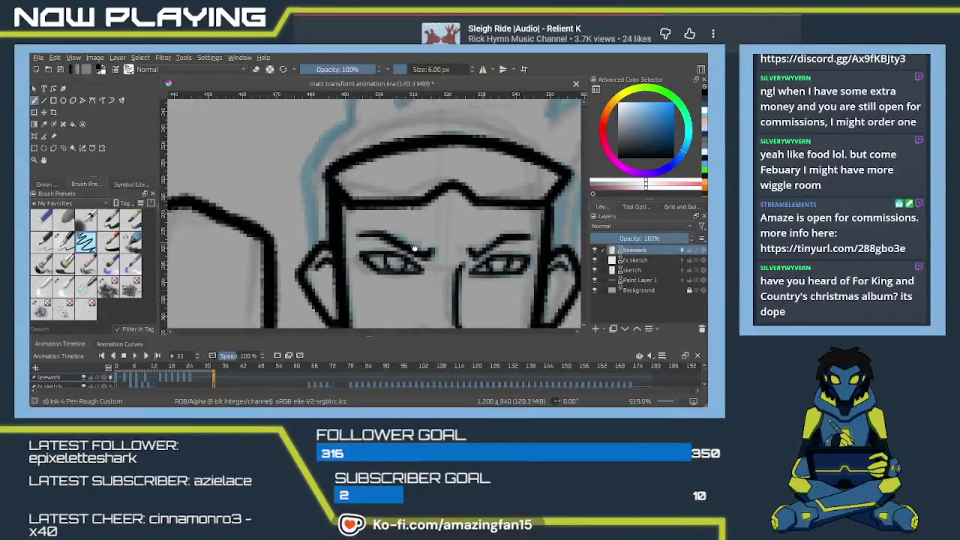
pyautogui.moveTo(479, 204)
pyautogui.mouseDown()
pyautogui.moveTo(473, 273)
pyautogui.moveTo(375, 215)
pyautogui.mouseUp()
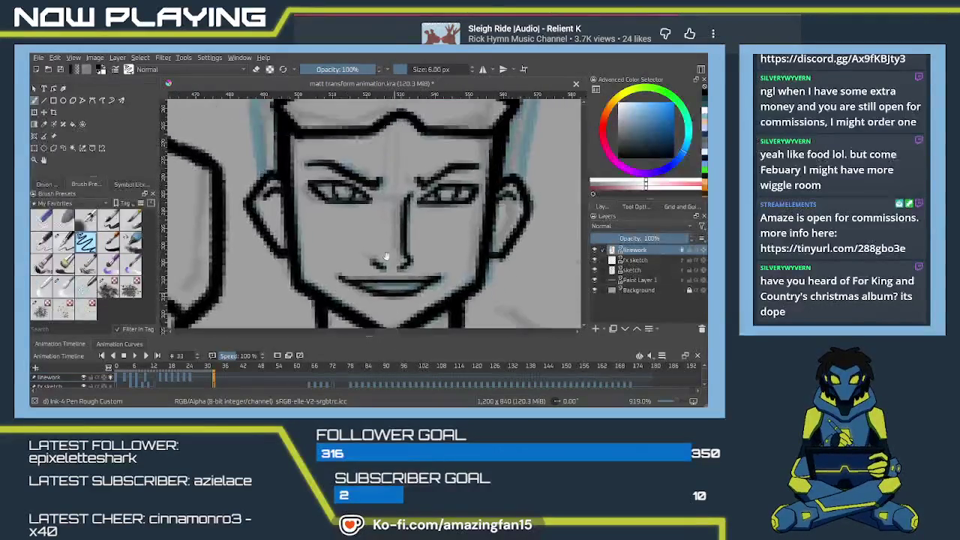
pyautogui.scroll(3, 375, 215)
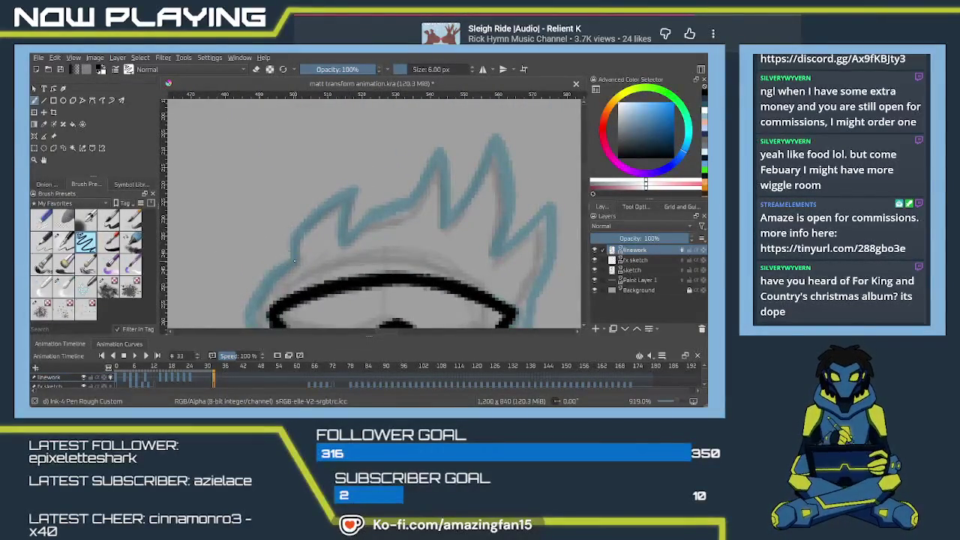
# Step: Ink the hair's left edge and the first spike down from its tip
pyautogui.moveTo(299, 229); pyautogui.dragTo(359, 190)
pyautogui.hotkey('ctrl', 'z')
pyautogui.moveTo(292, 255)
pyautogui.mouseDown()
pyautogui.moveTo(300, 227)
pyautogui.moveTo(353, 191)
pyautogui.moveTo(367, 212)
pyautogui.moveTo(404, 201)
pyautogui.moveTo(436, 159)
pyautogui.mouseUp()
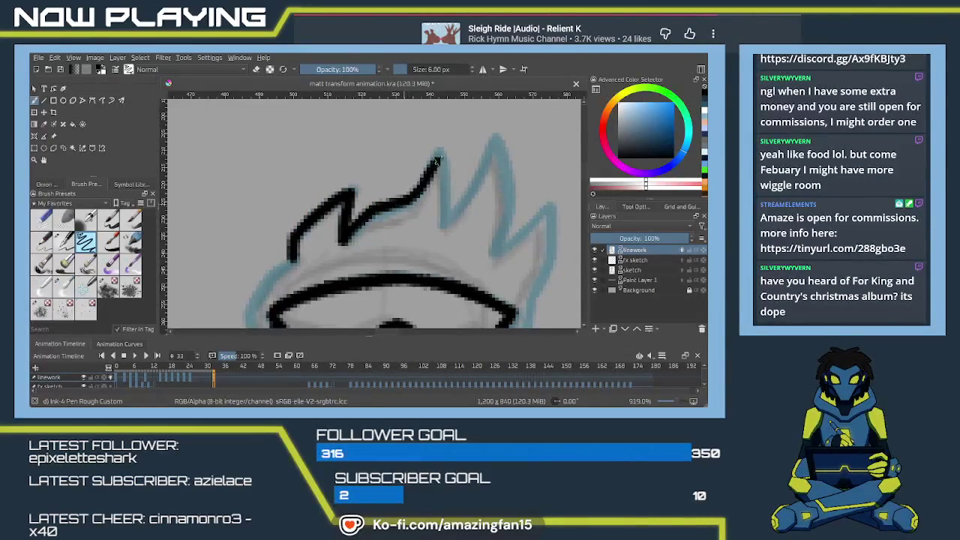
pyautogui.hotkey('ctrl', 'z')
pyautogui.hotkey('ctrl', 'z')
pyautogui.moveTo(398, 206)
pyautogui.mouseDown()
pyautogui.moveTo(431, 160)
pyautogui.moveTo(445, 220)
pyautogui.mouseUp()
pyautogui.hotkey('ctrl', 'z')
pyautogui.hotkey('ctrl', 'z')
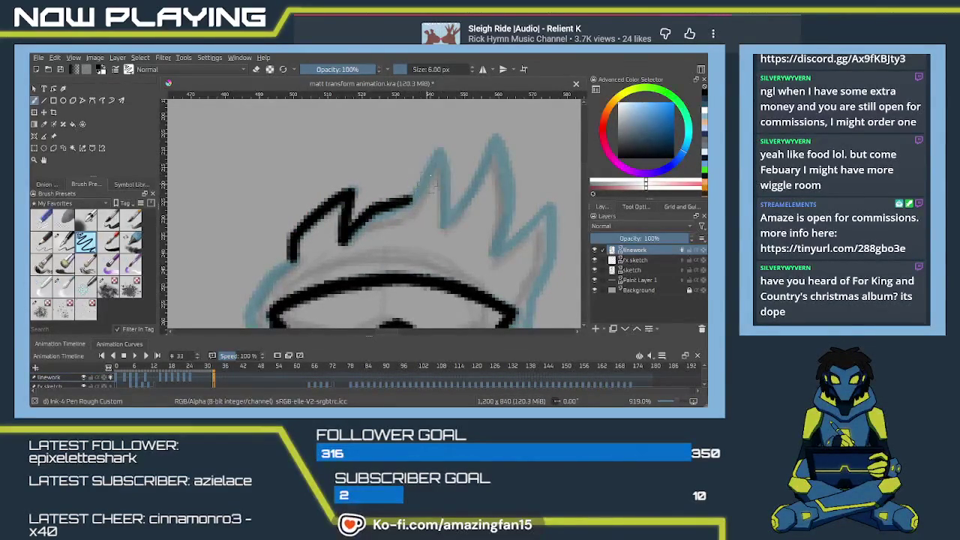
pyautogui.moveTo(441, 152); pyautogui.dragTo(407, 205)
# Step: Ink the right side of that spike and the edges of the next spike
pyautogui.hotkey('ctrl', 'z')
pyautogui.moveTo(440, 150); pyautogui.dragTo(410, 197)
pyautogui.moveTo(439, 155); pyautogui.dragTo(444, 219)
pyautogui.hotkey('ctrl', 'z')
pyautogui.moveTo(440, 150)
pyautogui.mouseDown()
pyautogui.moveTo(445, 207)
pyautogui.moveTo(389, 234)
pyautogui.mouseUp()
pyautogui.moveTo(438, 163); pyautogui.dragTo(392, 244)
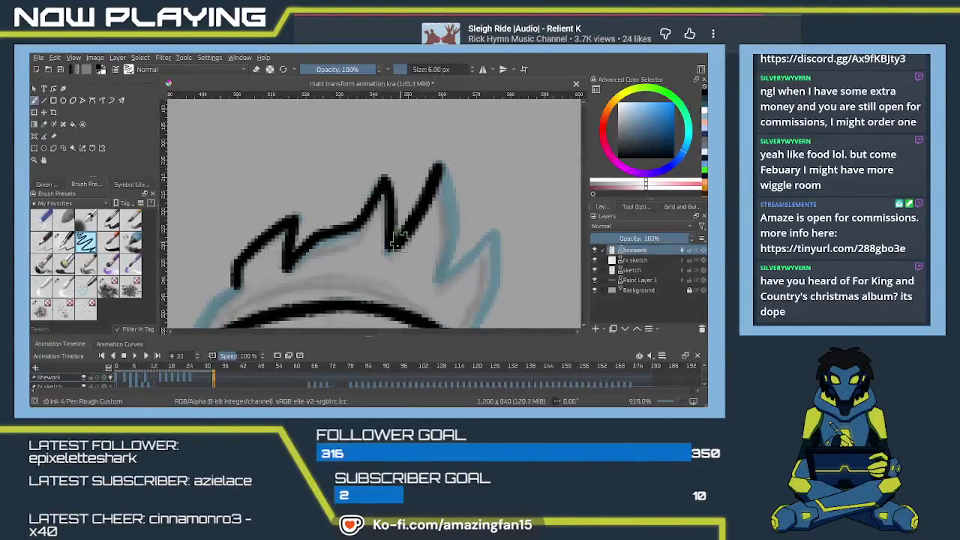
pyautogui.hotkey('ctrl', 'z')
pyautogui.moveTo(439, 164); pyautogui.dragTo(392, 246)
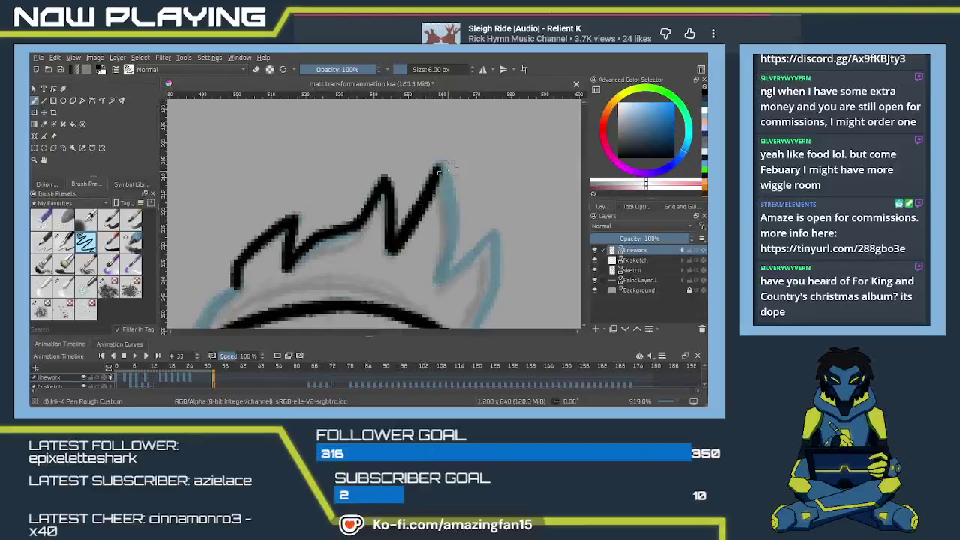
pyautogui.moveTo(439, 165); pyautogui.dragTo(452, 235)
pyautogui.hotkey('ctrl', 'z')
pyautogui.moveTo(439, 164)
pyautogui.mouseDown()
pyautogui.moveTo(452, 237)
pyautogui.moveTo(440, 272)
pyautogui.mouseUp()
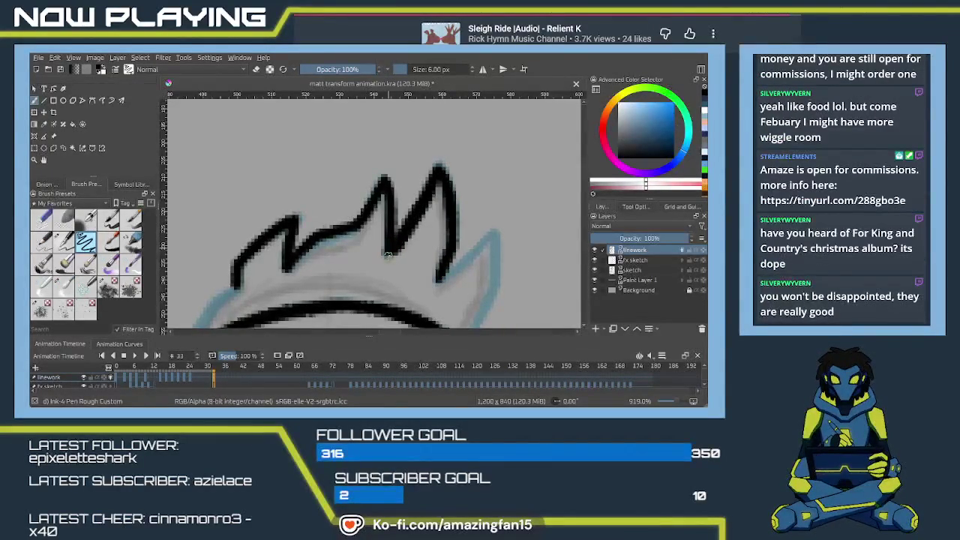
# Step: Trace further hair spike edges from the hairline up to their tips and down again
pyautogui.moveTo(407, 278)
pyautogui.mouseDown()
pyautogui.moveTo(404, 189)
pyautogui.moveTo(362, 233)
pyautogui.mouseUp()
pyautogui.hotkey('ctrl', 'z')
pyautogui.moveTo(412, 171)
pyautogui.mouseDown()
pyautogui.moveTo(369, 225)
pyautogui.moveTo(373, 169)
pyautogui.mouseUp()
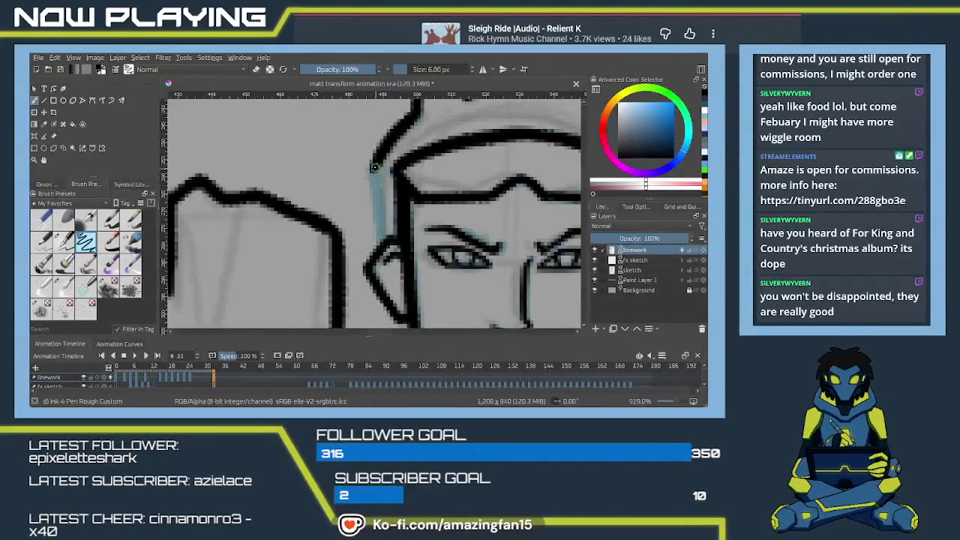
pyautogui.moveTo(373, 167)
pyautogui.mouseDown()
pyautogui.moveTo(379, 222)
pyautogui.moveTo(184, 394)
pyautogui.mouseUp()
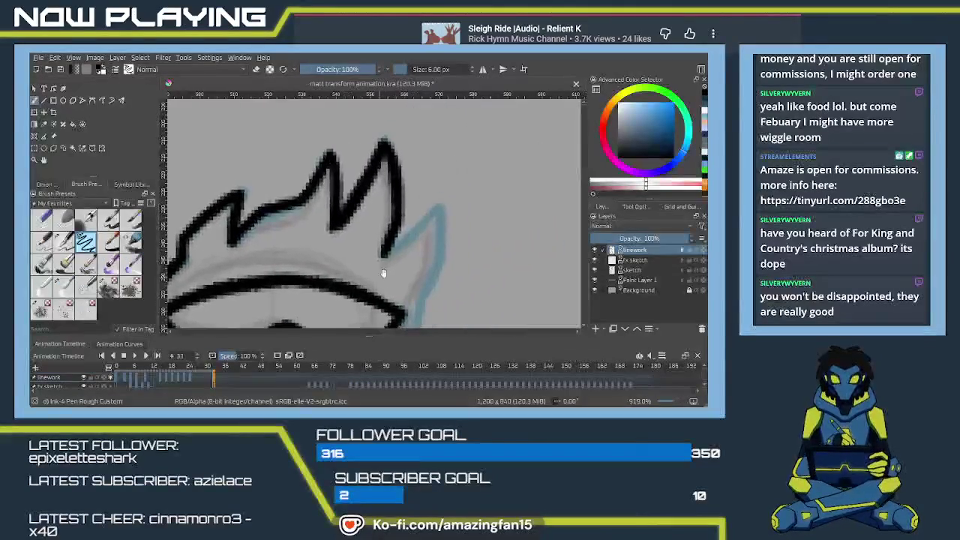
pyautogui.moveTo(384, 255); pyautogui.dragTo(438, 206)
pyautogui.hotkey('ctrl', 'z')
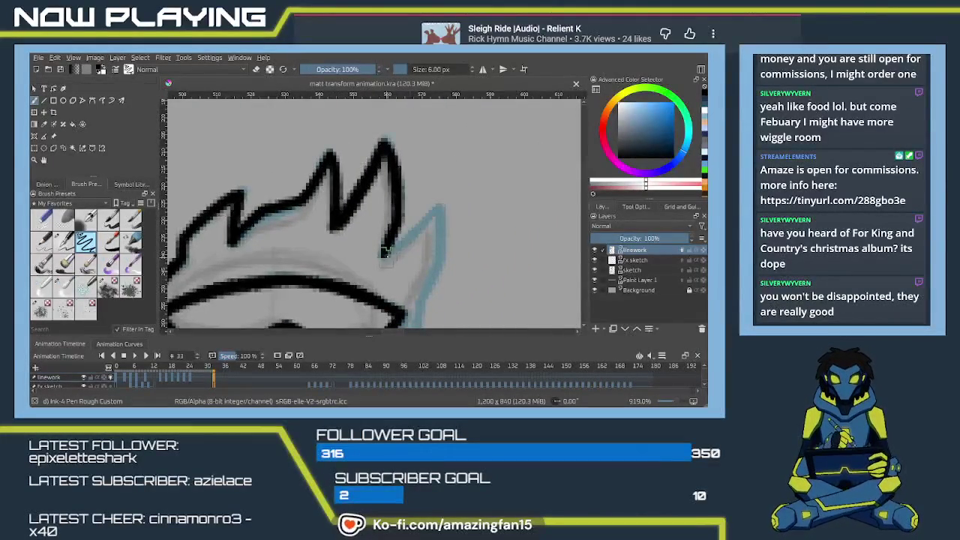
pyautogui.moveTo(383, 256)
pyautogui.mouseDown()
pyautogui.moveTo(439, 206)
pyautogui.moveTo(432, 282)
pyautogui.mouseUp()
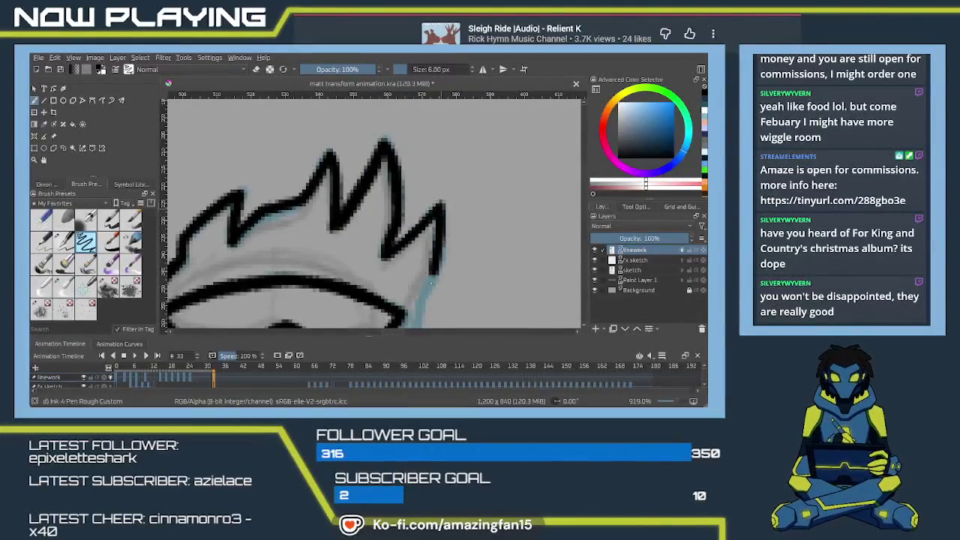
pyautogui.hotkey('ctrl', 'z')
pyautogui.moveTo(438, 206); pyautogui.dragTo(436, 268)
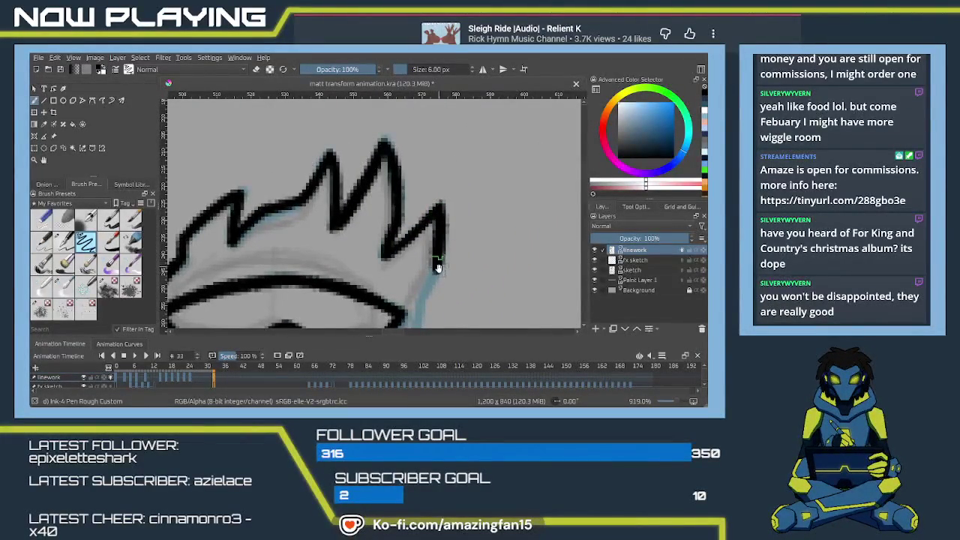
pyautogui.hotkey('ctrl', 'z')
pyautogui.scroll(-2, 438, 247)
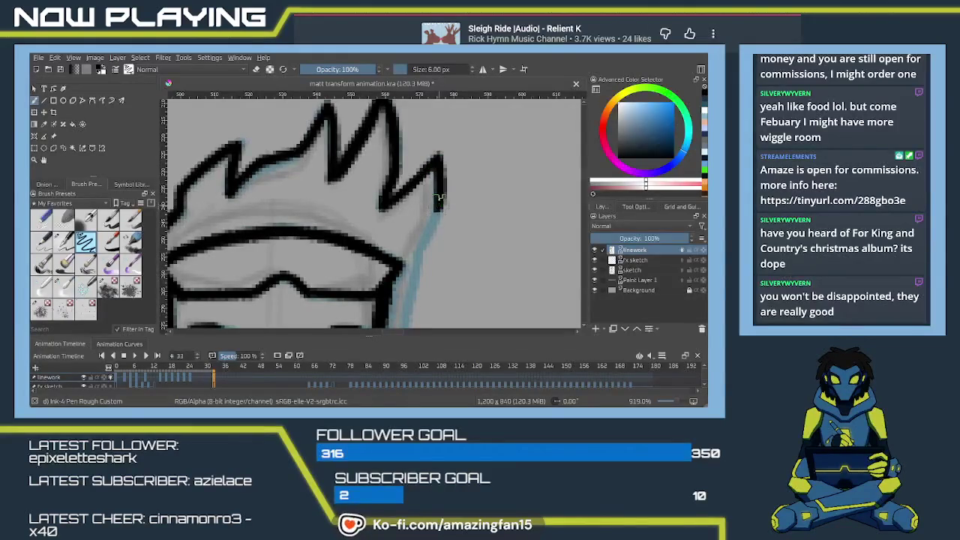
pyautogui.moveTo(439, 161)
pyautogui.mouseDown()
pyautogui.moveTo(421, 255)
pyautogui.moveTo(460, 178)
pyautogui.moveTo(439, 262)
pyautogui.mouseUp()
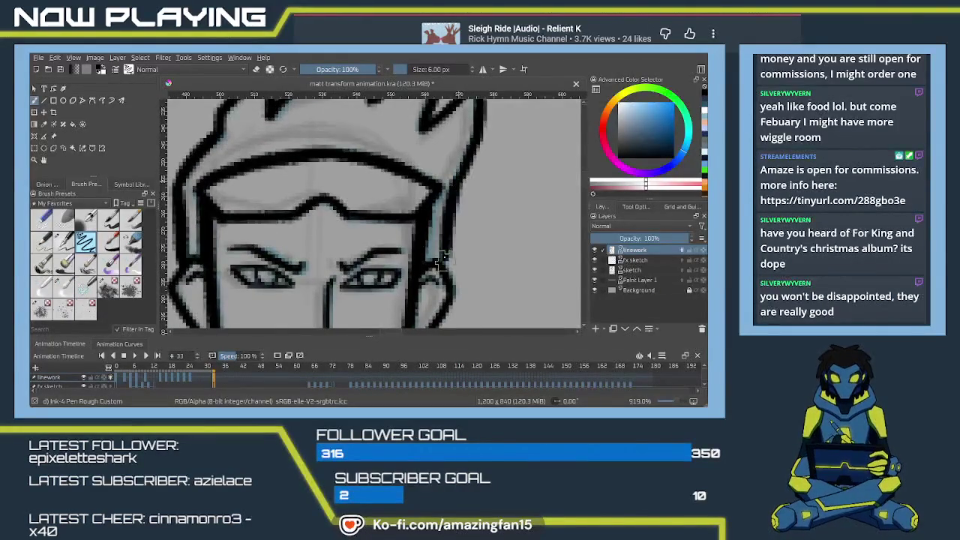
pyautogui.hotkey('ctrl', 'z')
# Step: Ink the right side of the face
pyautogui.moveTo(465, 171); pyautogui.dragTo(440, 259)
pyautogui.hotkey('ctrl', 'z')
pyautogui.moveTo(465, 172); pyautogui.dragTo(442, 257)
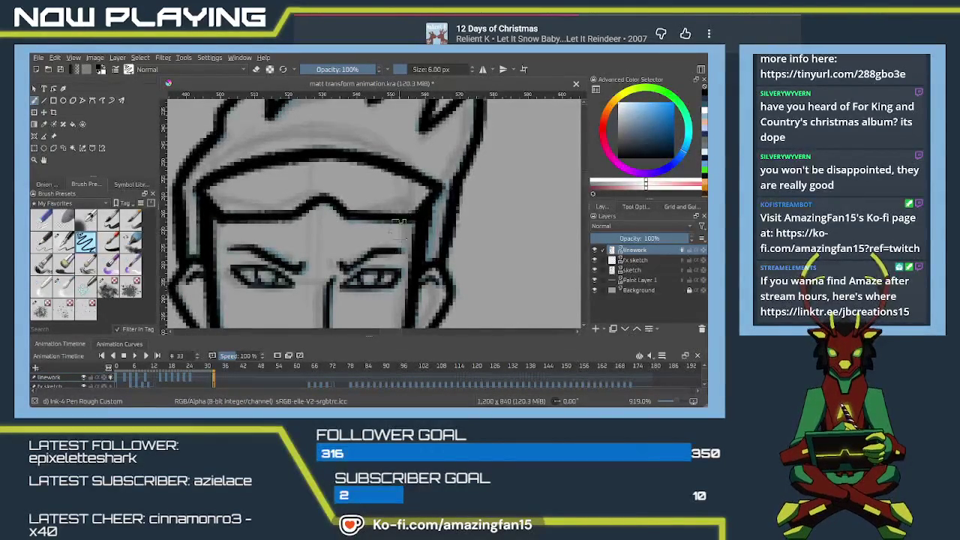
pyautogui.scroll(-1, 420, 248)
# Step: Zoom out to about 283% so the whole inked figure is visible
pyautogui.moveTo(413, 225); pyautogui.dragTo(443, 249)
pyautogui.scroll(-3, 443, 249)
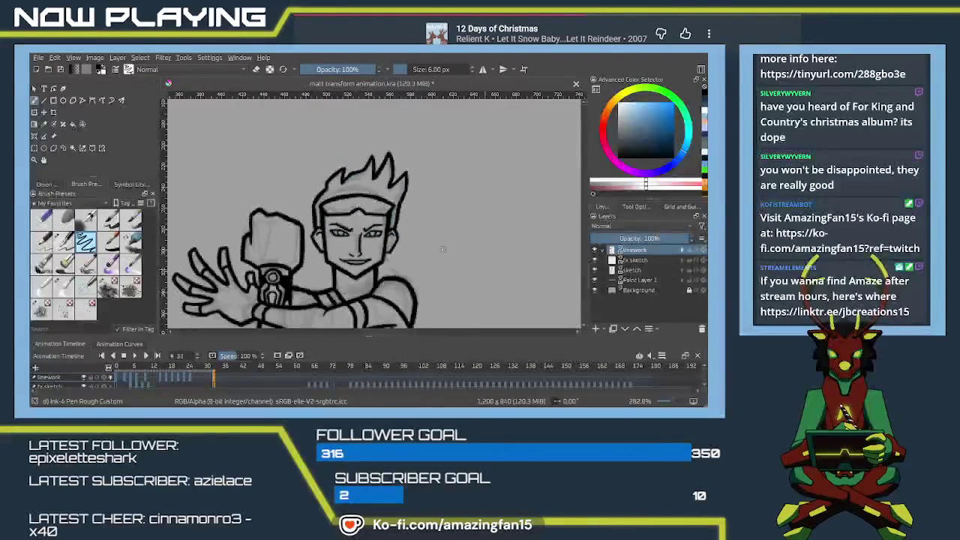
pyautogui.moveTo(375, 270); pyautogui.dragTo(375, 306)
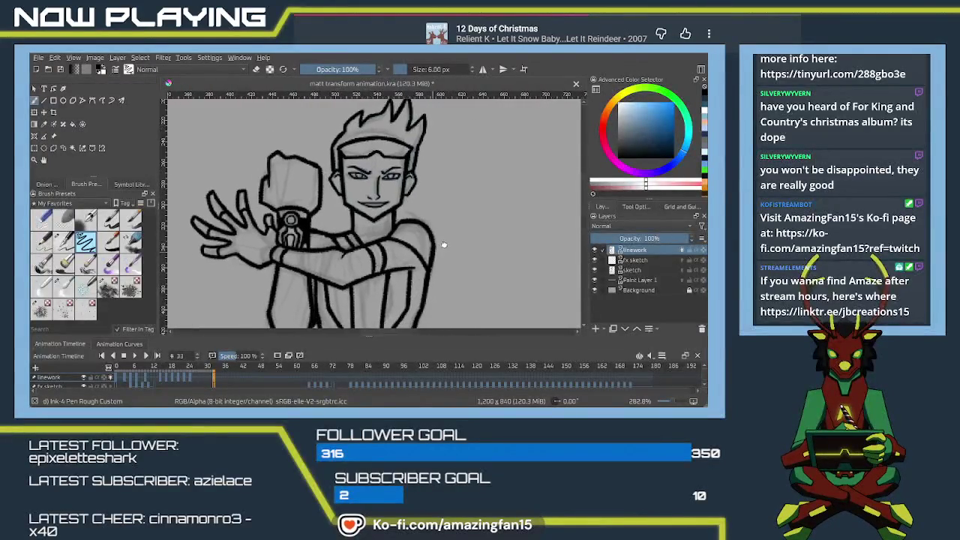
# Step: Go to frame 35 and draw a selection around the head
pyautogui.click(220, 381)
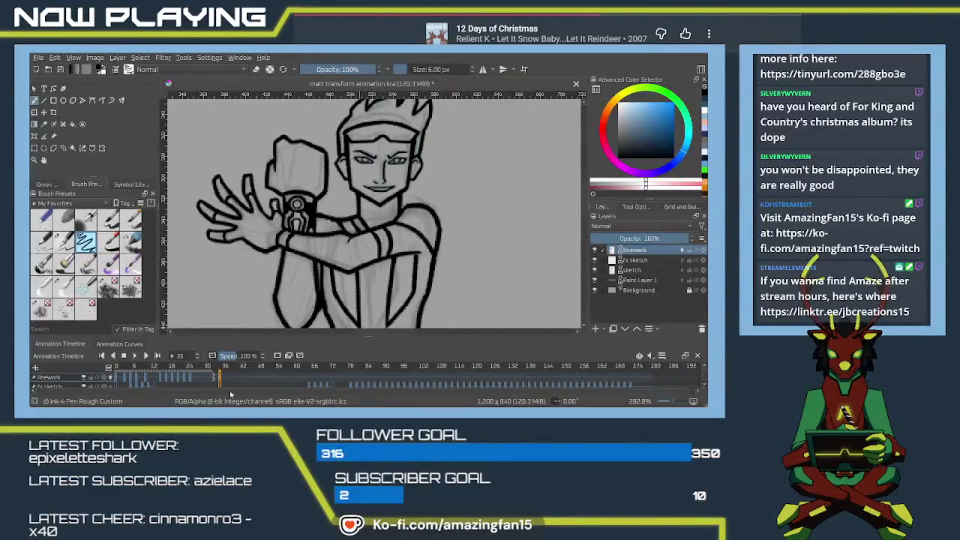
pyautogui.scroll(2, 164, 226)
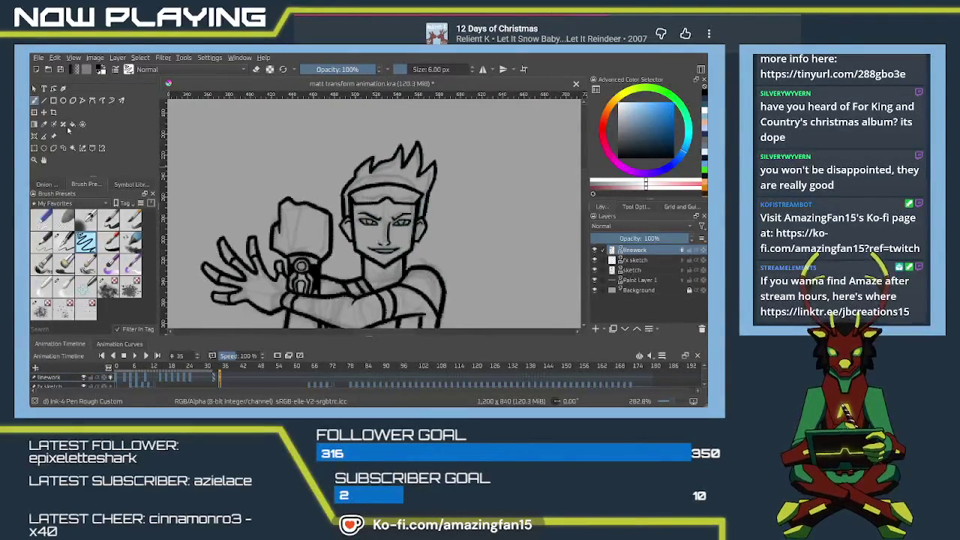
pyautogui.click(53, 148)
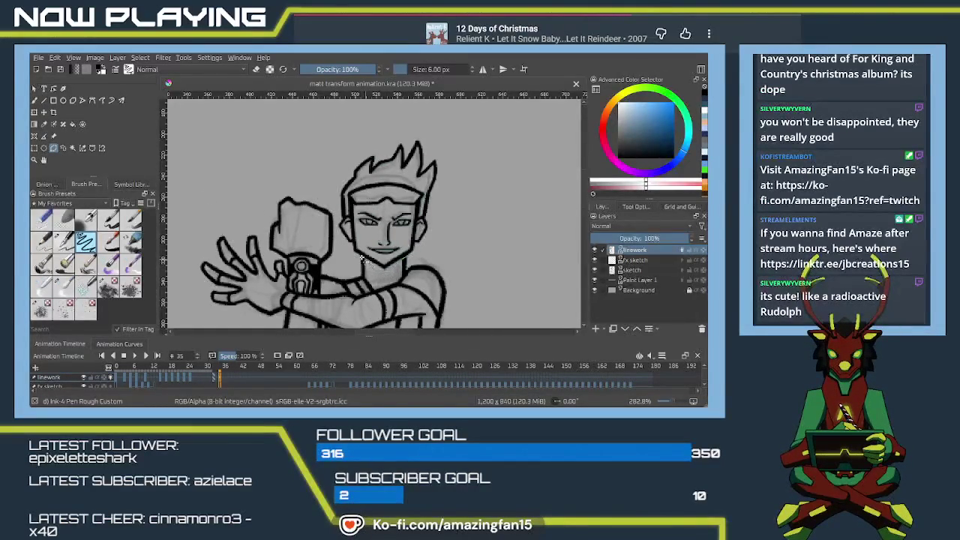
pyautogui.moveTo(338, 227); pyautogui.dragTo(377, 135)
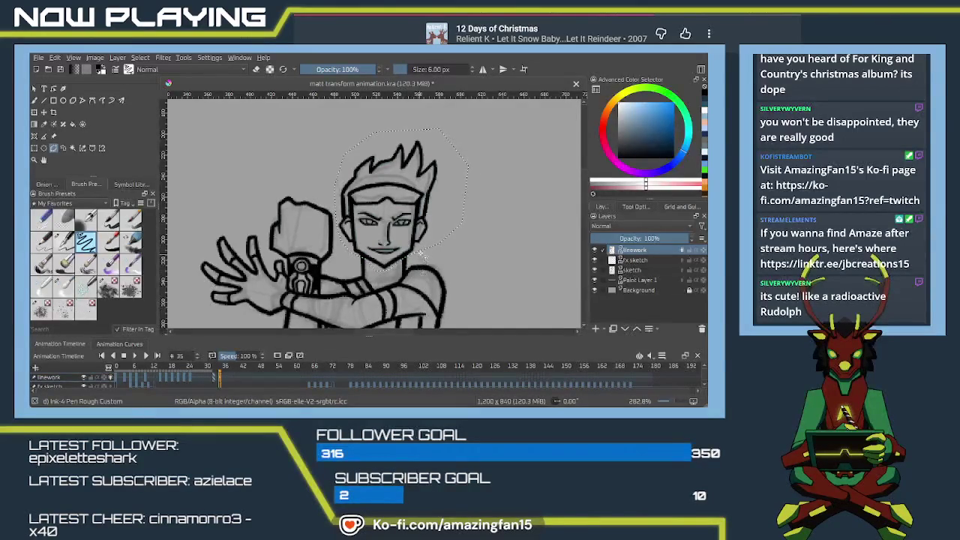
# Step: Delete the black head lineart inside the selection on frame 35, then deselect
pyautogui.press('Delete')
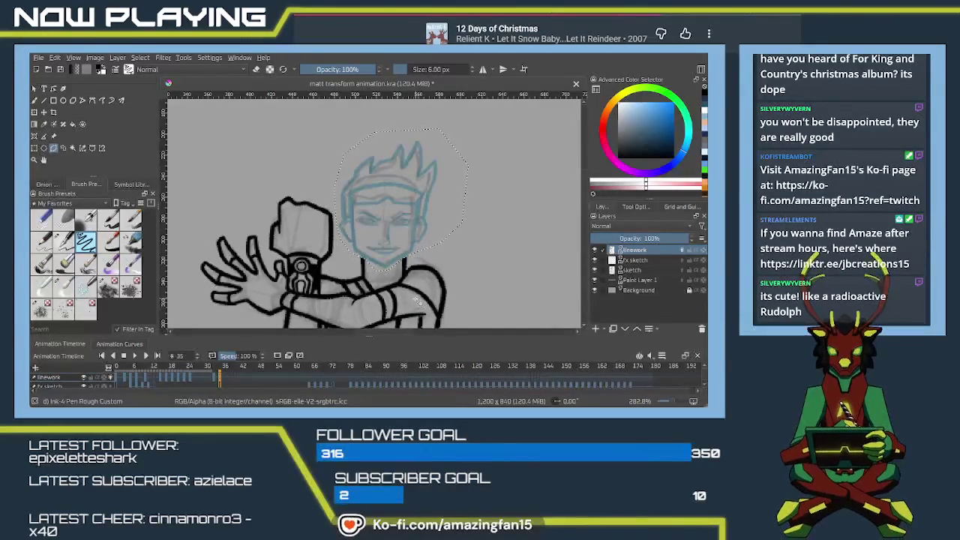
pyautogui.moveTo(416, 302); pyautogui.dragTo(419, 326)
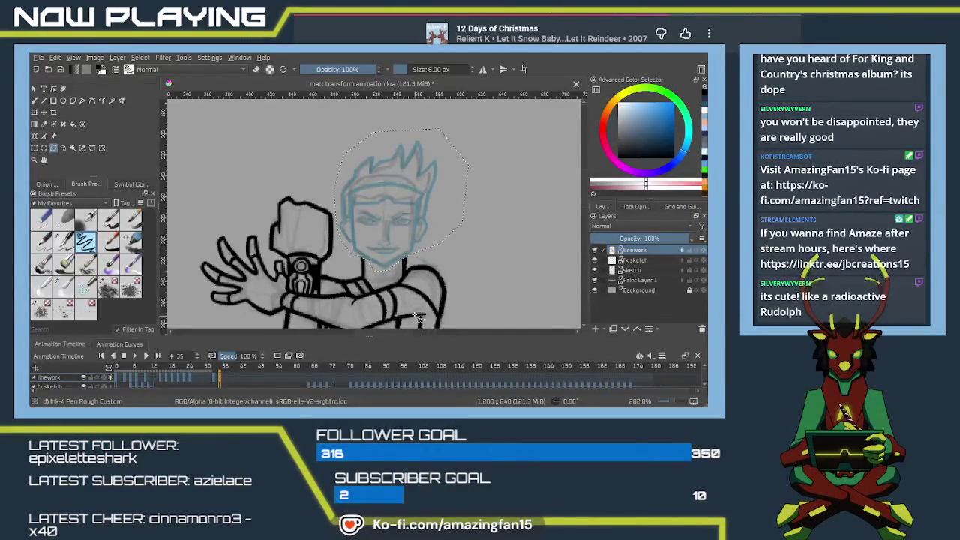
pyautogui.hotkey('ctrl', 'shift', 'a')
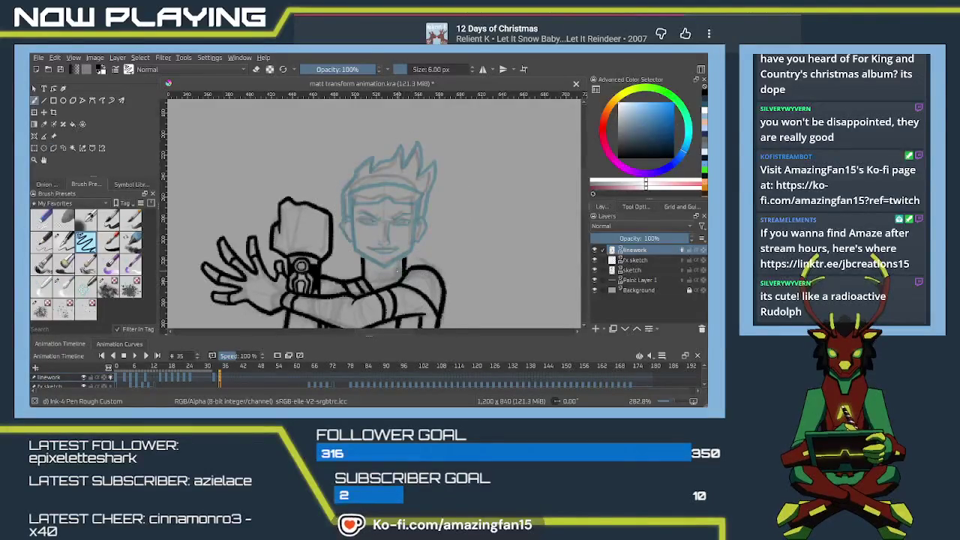
# Step: Zoom in on the face and ink the left cheek line
pyautogui.scroll(1, 397, 270)
pyautogui.scroll(1, 386, 263)
pyautogui.scroll(1, 376, 257)
pyautogui.scroll(1, 376, 257)
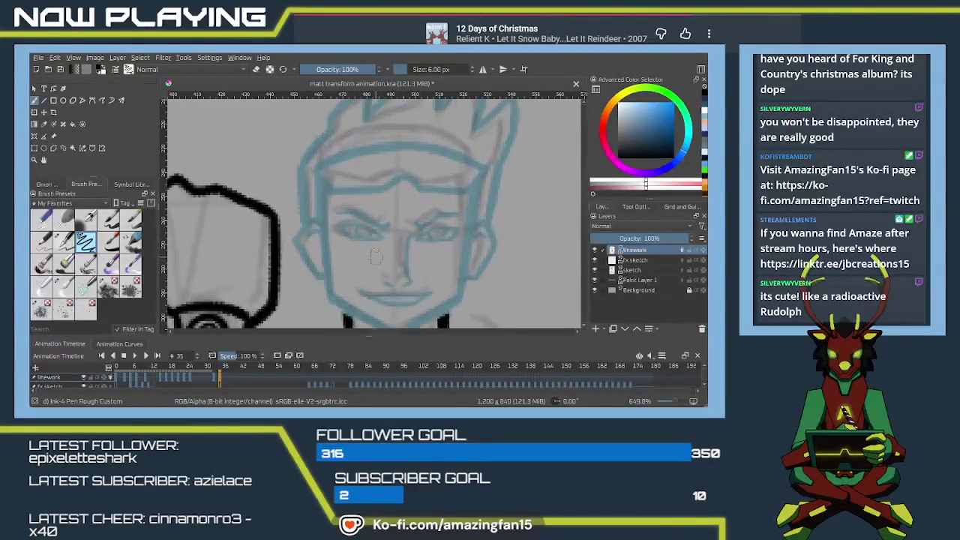
pyautogui.scroll(1, 367, 247)
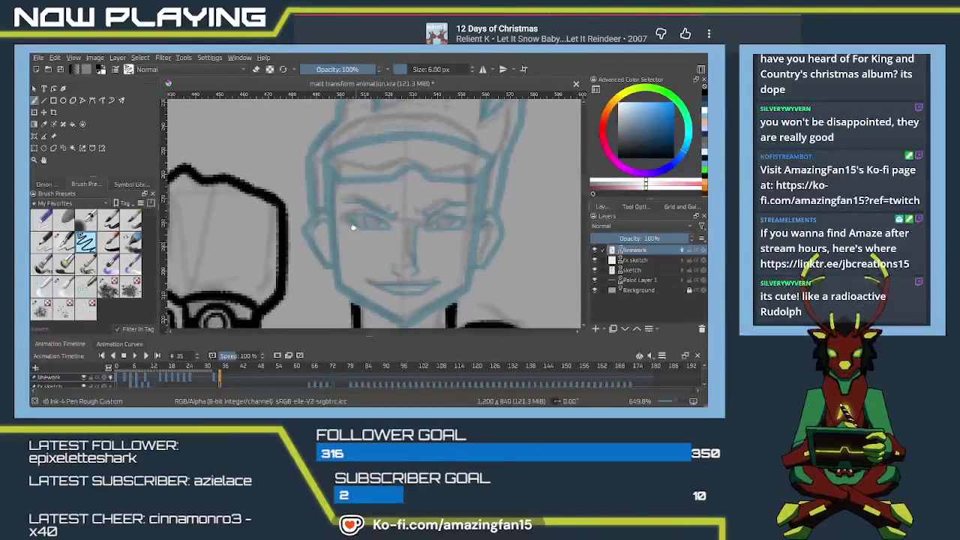
pyautogui.moveTo(362, 243); pyautogui.dragTo(338, 207)
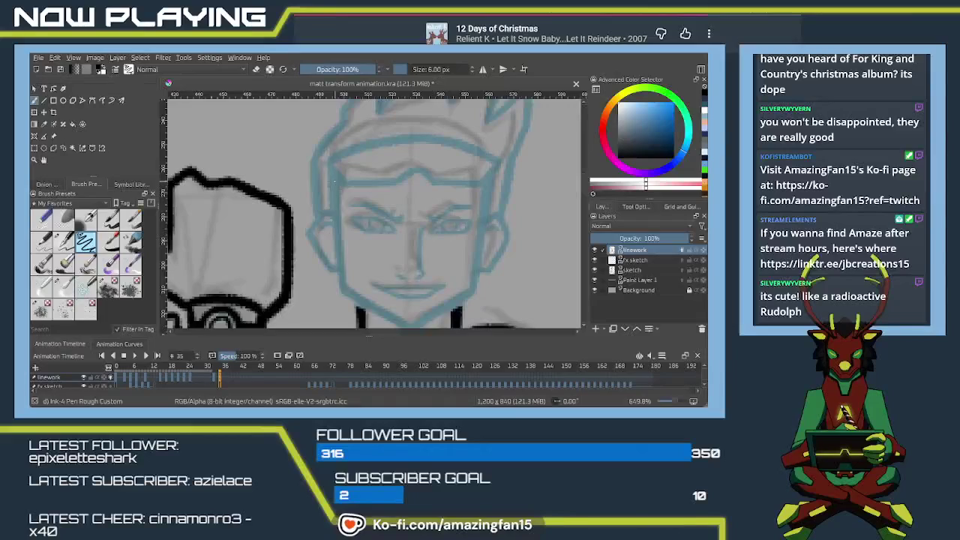
pyautogui.moveTo(331, 178); pyautogui.dragTo(345, 286)
pyautogui.hotkey('ctrl', 'z')
pyautogui.moveTo(331, 177); pyautogui.dragTo(345, 289)
pyautogui.hotkey('ctrl', 'z')
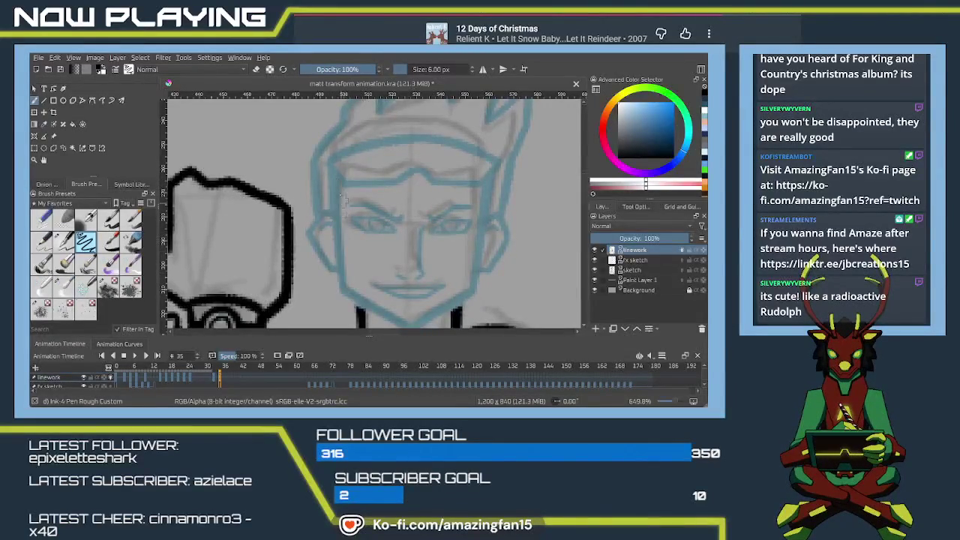
pyautogui.moveTo(334, 176); pyautogui.dragTo(343, 300)
# Step: Ink the right cheek line down the side of the face
pyautogui.moveTo(420, 270); pyautogui.dragTo(453, 234)
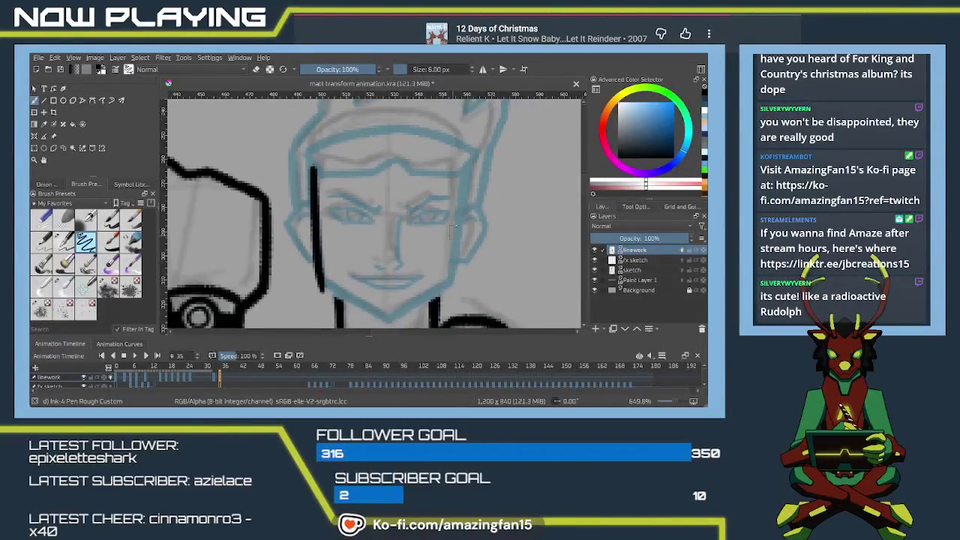
pyautogui.moveTo(456, 178); pyautogui.dragTo(450, 294)
pyautogui.hotkey('ctrl', 'z')
pyautogui.moveTo(458, 169); pyautogui.dragTo(450, 288)
pyautogui.hotkey('ctrl', 'z')
pyautogui.moveTo(460, 169)
pyautogui.mouseDown()
pyautogui.moveTo(448, 284)
pyautogui.moveTo(450, 229)
pyautogui.mouseUp()
# Step: Ink the pointed jaw from both sides down to the chin
pyautogui.moveTo(318, 223); pyautogui.dragTo(398, 262)
pyautogui.hotkey('ctrl', 'z')
pyautogui.moveTo(321, 226); pyautogui.dragTo(391, 265)
pyautogui.hotkey('ctrl', 'z')
pyautogui.moveTo(317, 222); pyautogui.dragTo(390, 264)
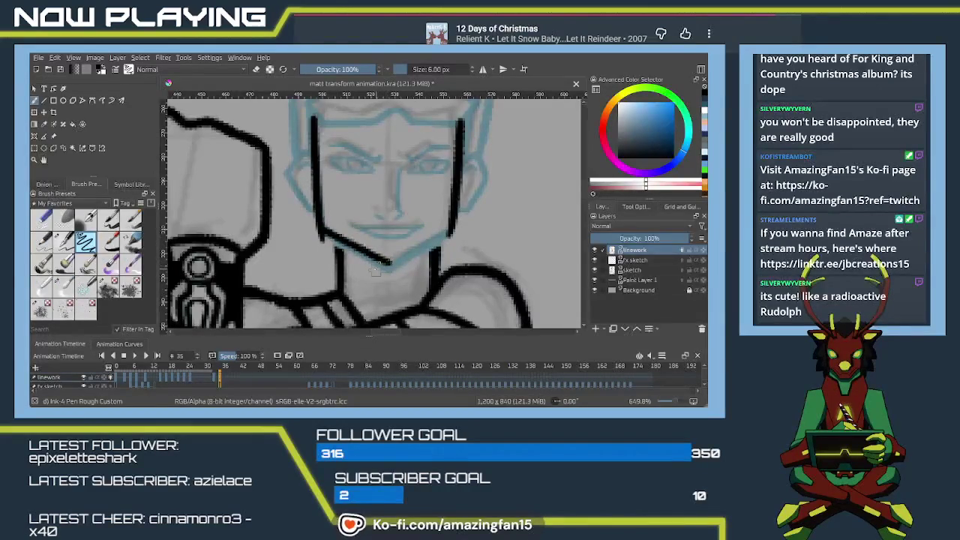
pyautogui.hotkey('ctrl', 'z')
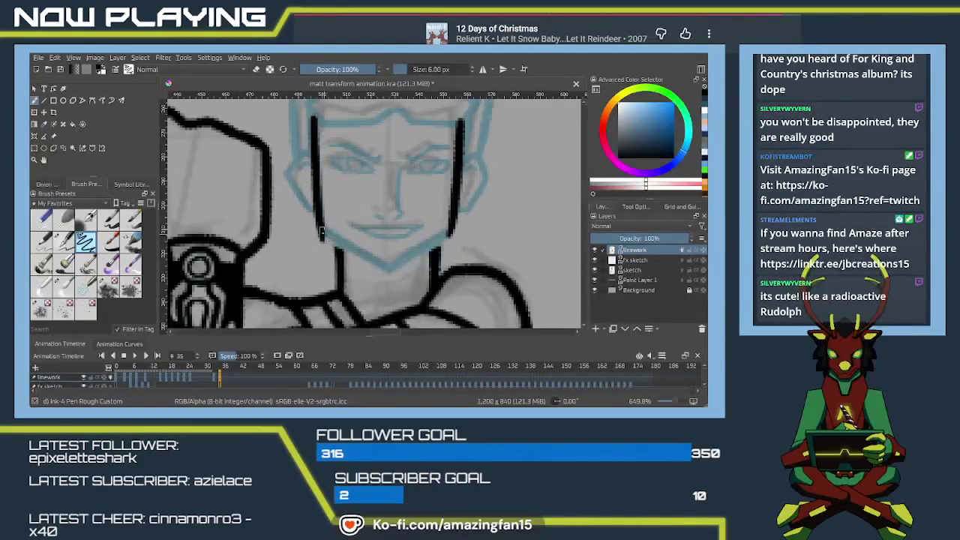
pyautogui.moveTo(320, 237)
pyautogui.mouseDown()
pyautogui.moveTo(381, 260)
pyautogui.moveTo(450, 225)
pyautogui.mouseUp()
pyautogui.hotkey('ctrl', 'z')
pyautogui.moveTo(390, 260); pyautogui.dragTo(449, 232)
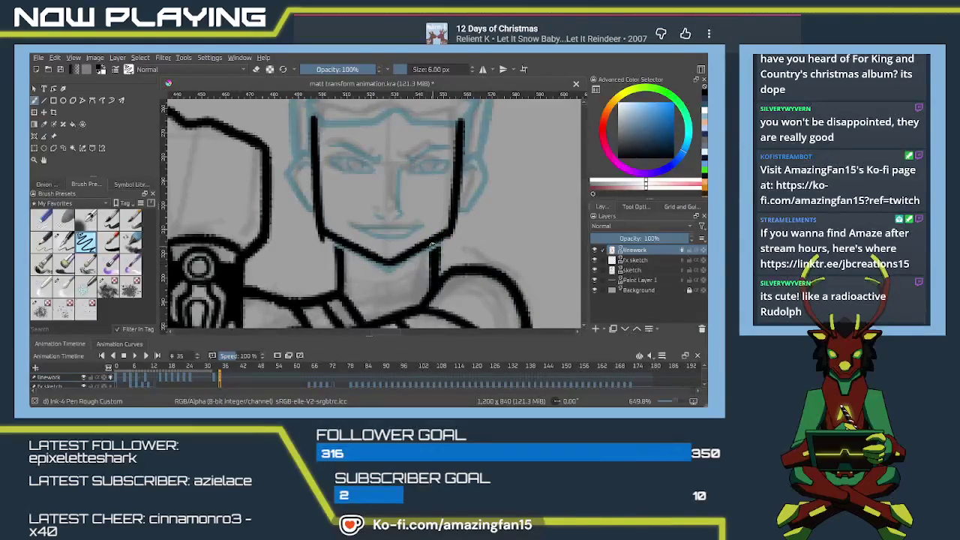
pyautogui.keyDown('ctrl'); pyautogui.click(433, 258); pyautogui.keyUp('ctrl')
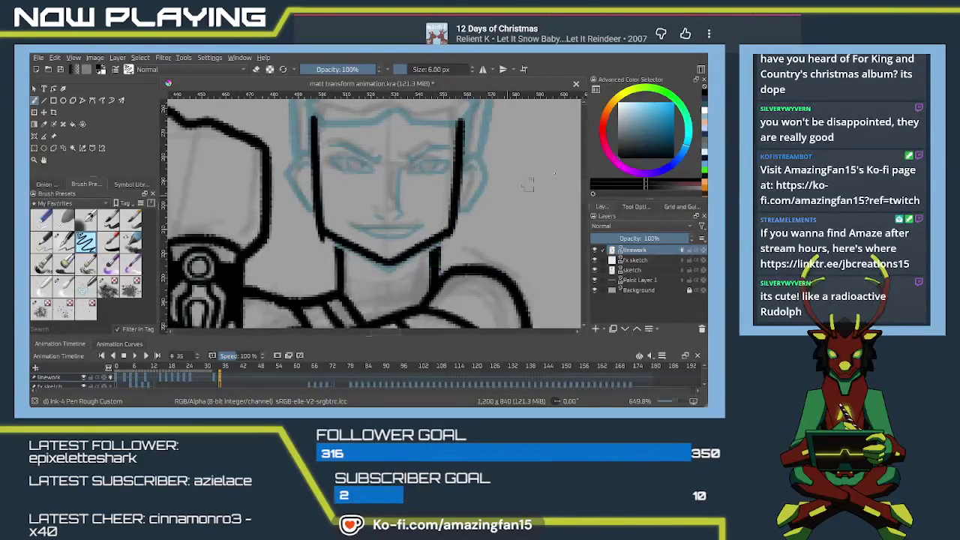
pyautogui.moveTo(432, 271); pyautogui.dragTo(433, 242)
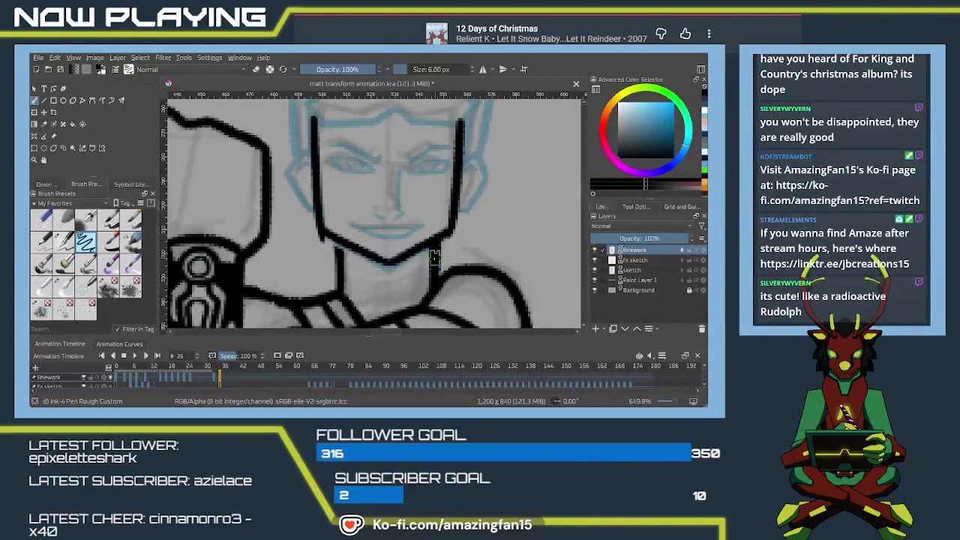
# Step: Clean up and redraw the left neck line, then ink the right ear's curve
pyautogui.press('e')
pyautogui.moveTo(312, 232)
pyautogui.mouseDown()
pyautogui.moveTo(337, 251)
pyautogui.moveTo(349, 214)
pyautogui.mouseUp()
pyautogui.press('e')
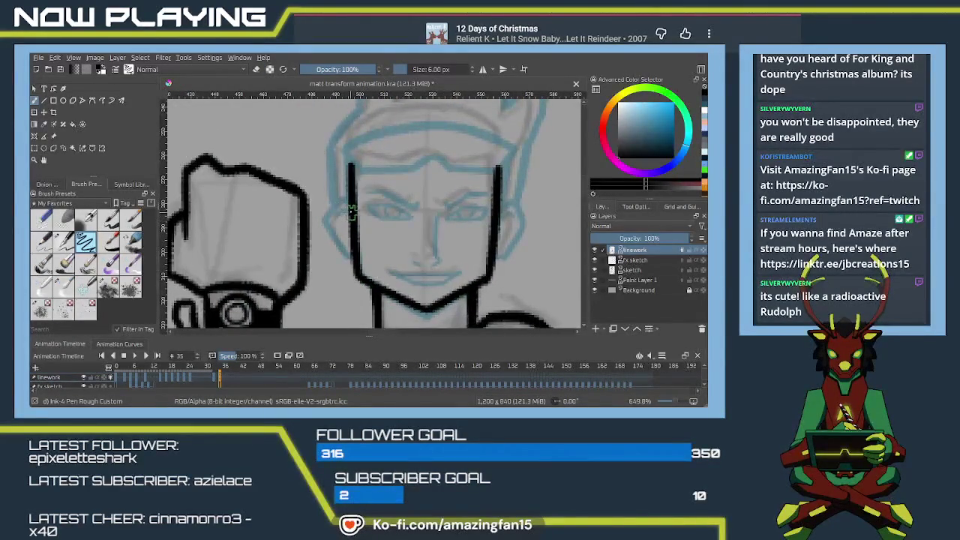
pyautogui.moveTo(347, 202)
pyautogui.mouseDown()
pyautogui.moveTo(324, 227)
pyautogui.moveTo(347, 261)
pyautogui.mouseUp()
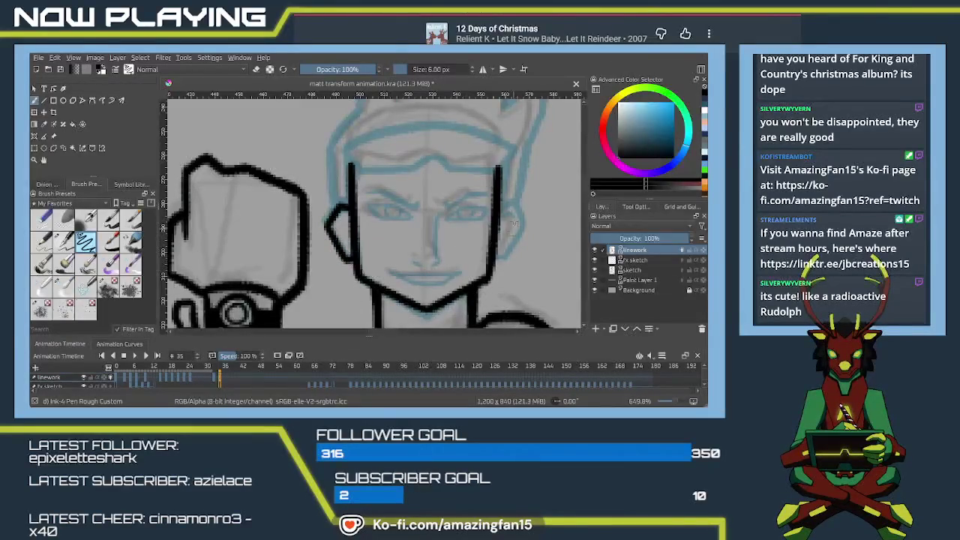
pyautogui.moveTo(508, 210)
pyautogui.mouseDown()
pyautogui.moveTo(521, 223)
pyautogui.moveTo(496, 264)
pyautogui.mouseUp()
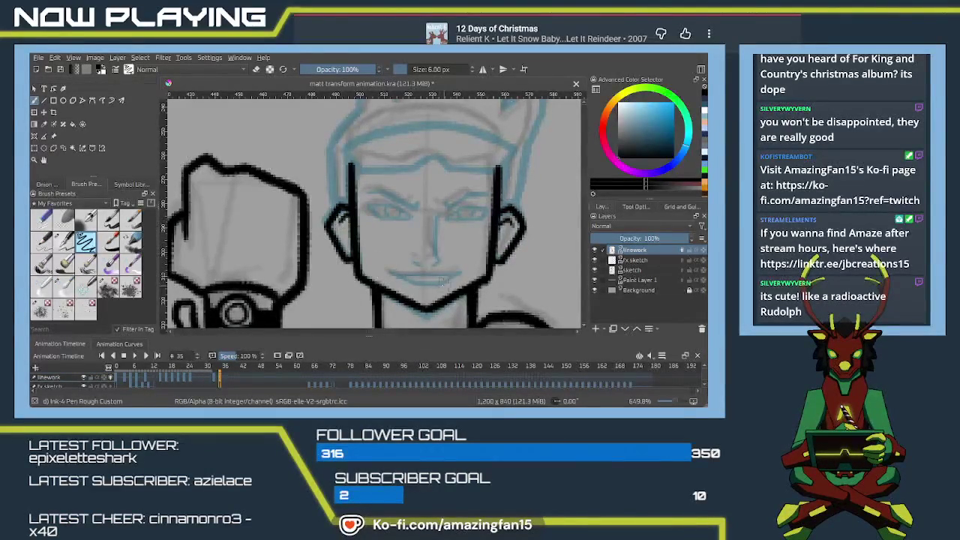
# Step: Ink the nose line and the short mark beneath it
pyautogui.scroll(1, 445, 283)
pyautogui.scroll(1, 460, 260)
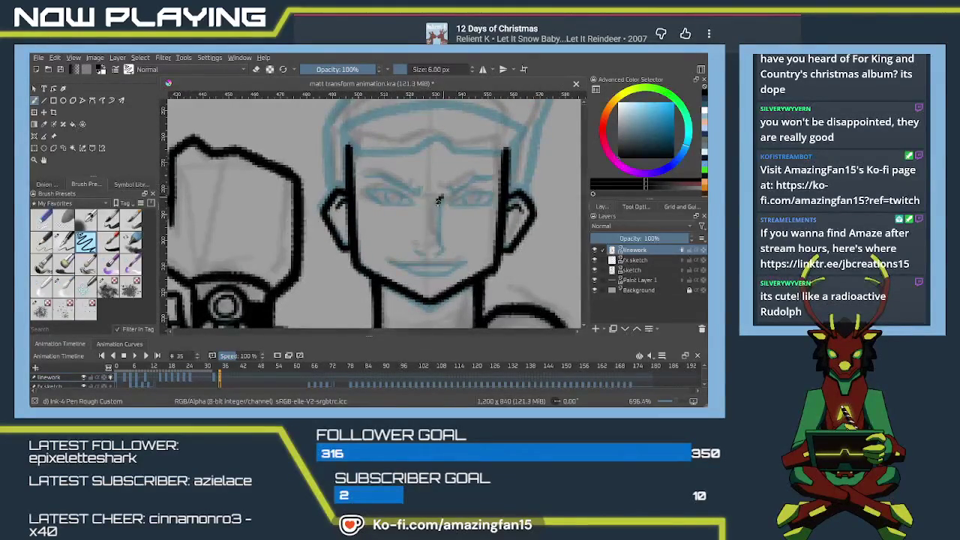
pyautogui.moveTo(440, 214); pyautogui.dragTo(438, 235)
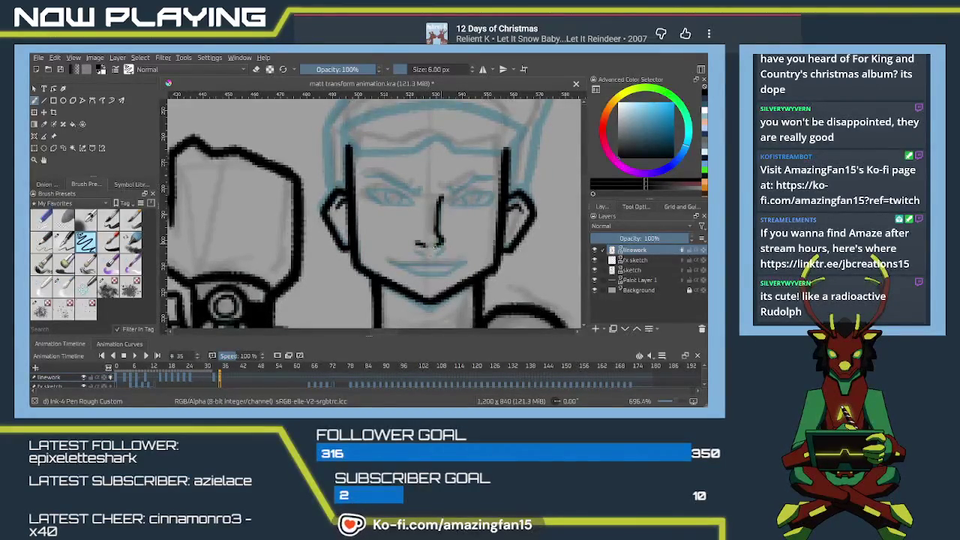
pyautogui.moveTo(440, 241)
pyautogui.mouseDown()
pyautogui.moveTo(478, 241)
pyautogui.moveTo(459, 264)
pyautogui.moveTo(457, 254)
pyautogui.mouseUp()
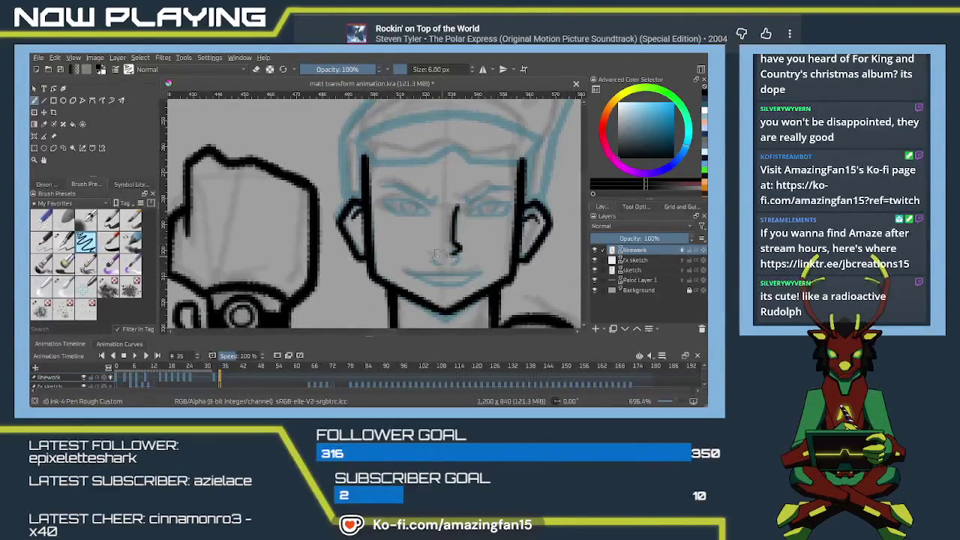
pyautogui.moveTo(431, 253); pyautogui.dragTo(449, 251)
# Step: Ink the left eyebrow and the lower lid under the left eye
pyautogui.moveTo(451, 231); pyautogui.dragTo(463, 246)
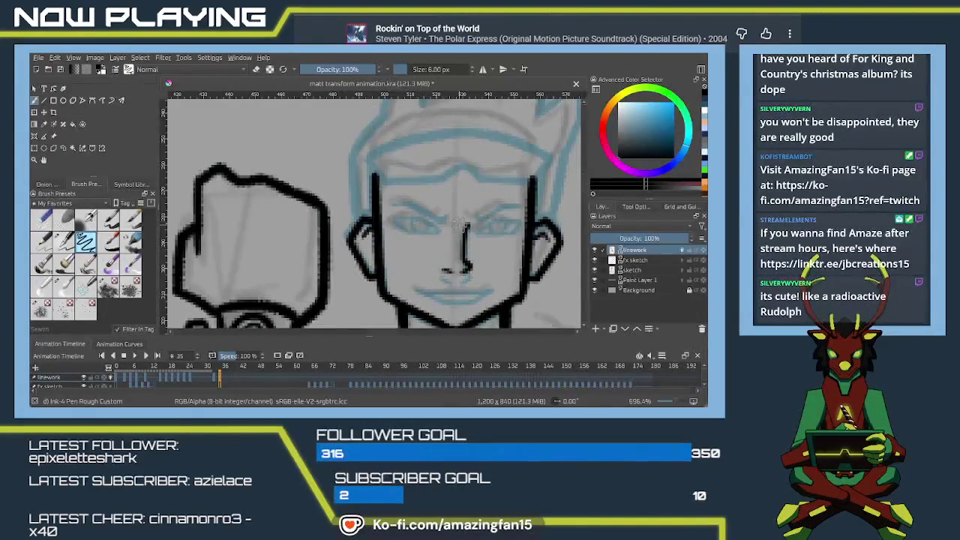
pyautogui.moveTo(403, 200); pyautogui.dragTo(443, 210)
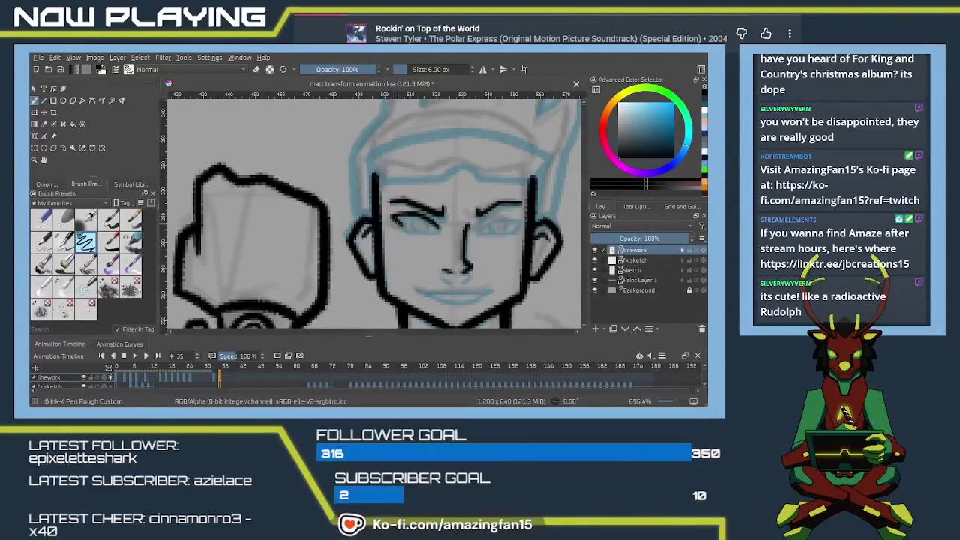
pyautogui.moveTo(396, 225); pyautogui.dragTo(438, 227)
# Step: Redraw the left eye's lower lid and ink the right eye's upper lid
pyautogui.hotkey('ctrl', 'z')
pyautogui.hotkey('ctrl', 'z')
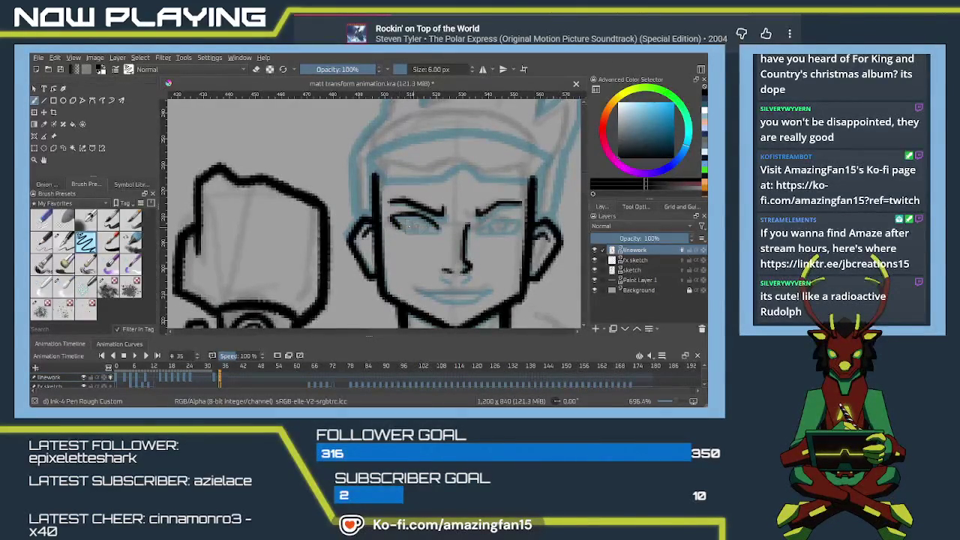
pyautogui.hotkey('ctrl', 'z')
pyautogui.moveTo(394, 224); pyautogui.dragTo(434, 228)
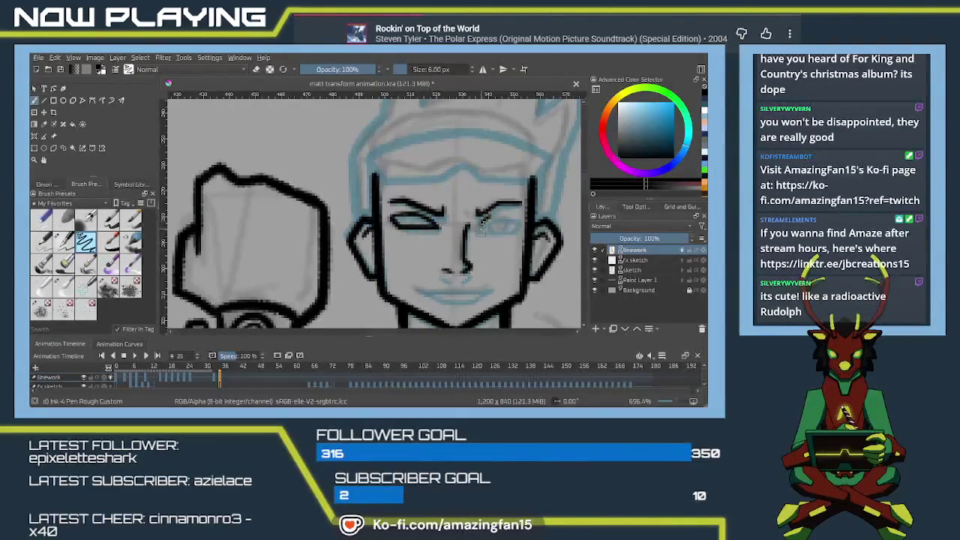
pyautogui.moveTo(484, 217)
pyautogui.mouseDown()
pyautogui.moveTo(516, 214)
pyautogui.moveTo(492, 227)
pyautogui.moveTo(511, 228)
pyautogui.mouseUp()
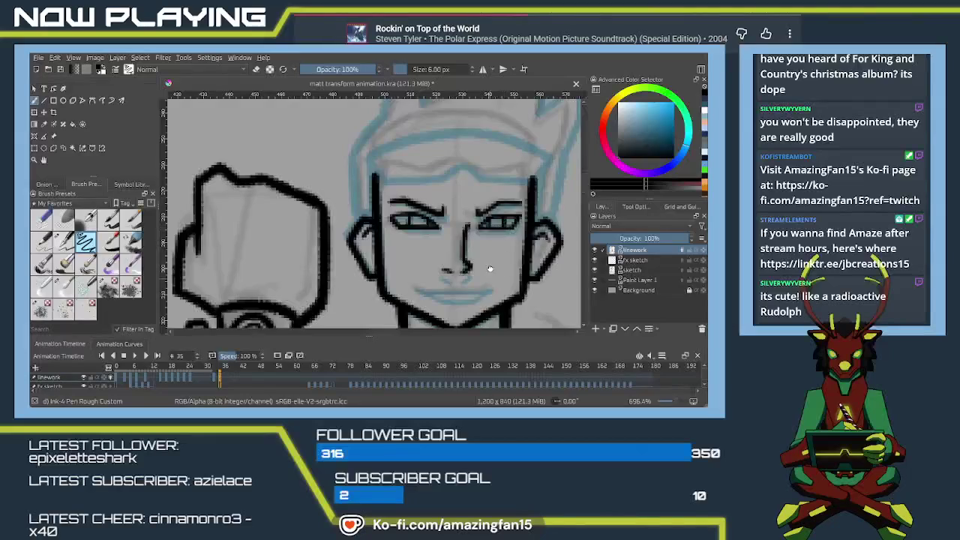
# Step: Ink the hairline stroke with a curved tail and the eyebrow above the right eye
pyautogui.scroll(-2, 487, 278)
pyautogui.scroll(3, 459, 245)
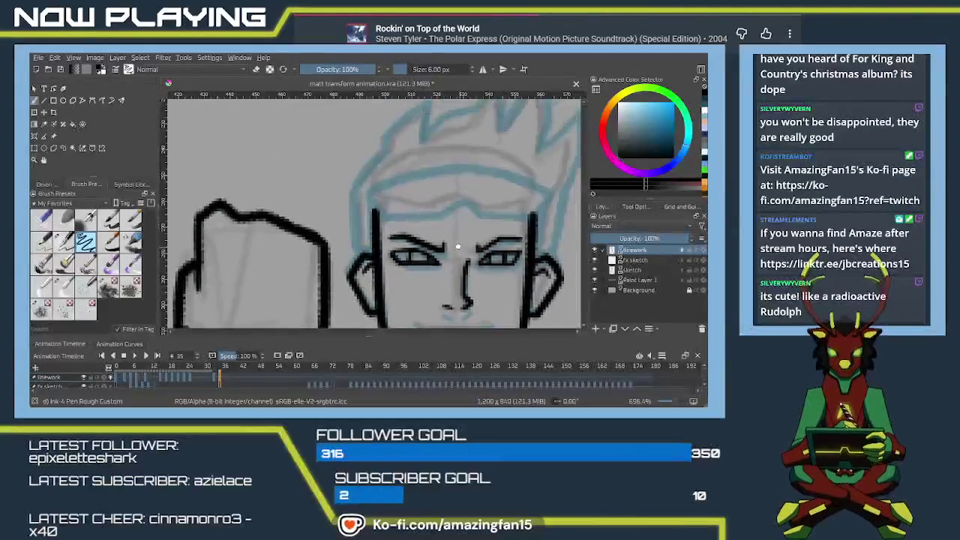
pyautogui.scroll(1, 458, 245)
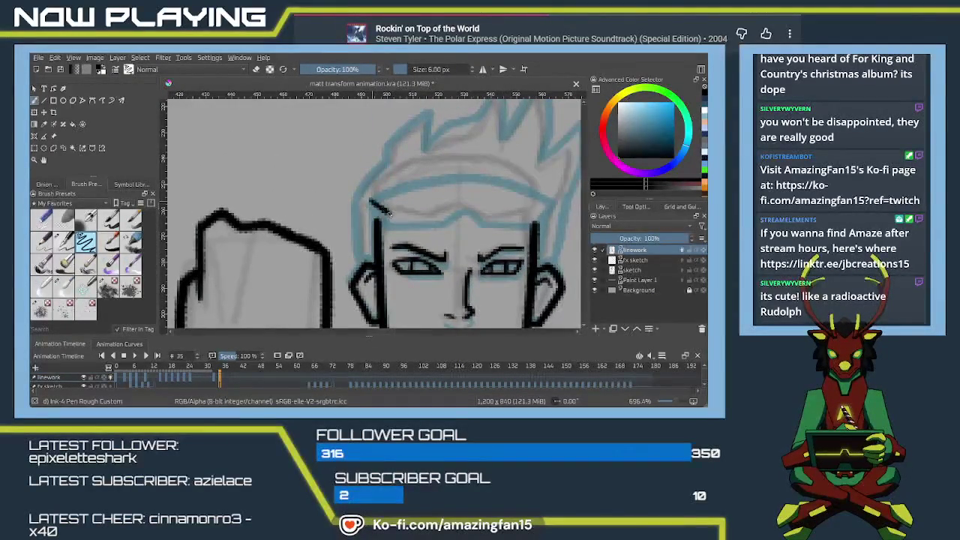
pyautogui.moveTo(387, 215); pyautogui.dragTo(434, 216)
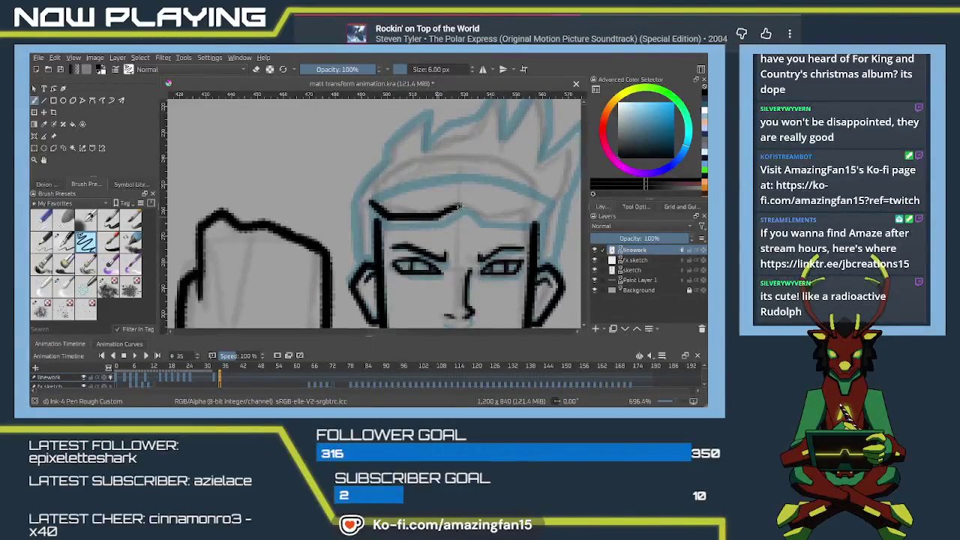
pyautogui.hotkey('ctrl', 'z')
pyautogui.hotkey('ctrl', 'z')
pyautogui.hotkey('ctrl', 'z')
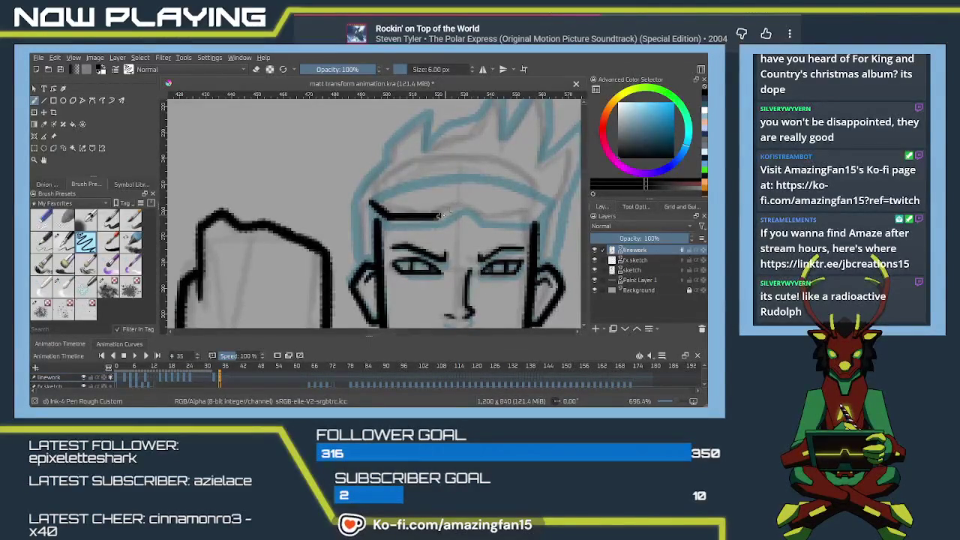
pyautogui.moveTo(437, 216); pyautogui.dragTo(458, 206)
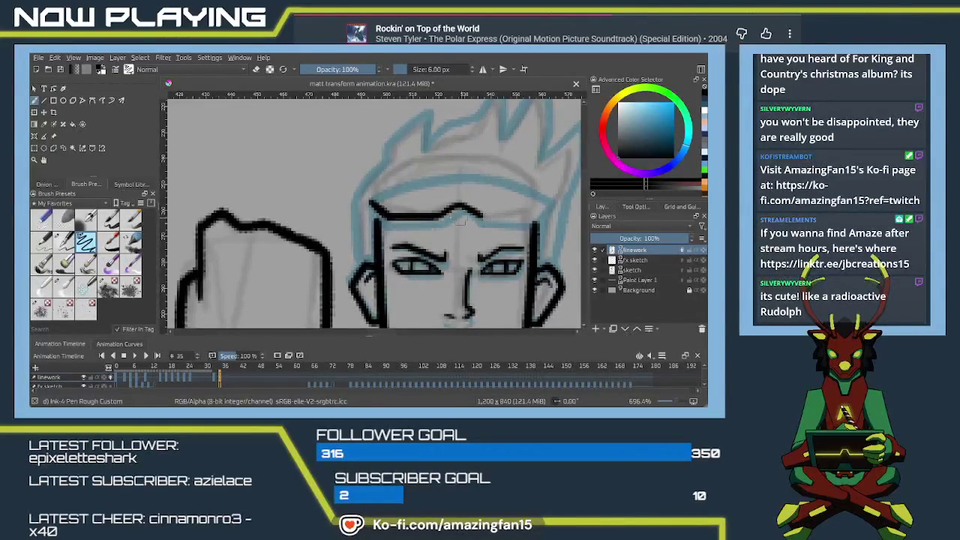
pyautogui.hotkey('ctrl', 'z')
pyautogui.moveTo(459, 207); pyautogui.dragTo(481, 215)
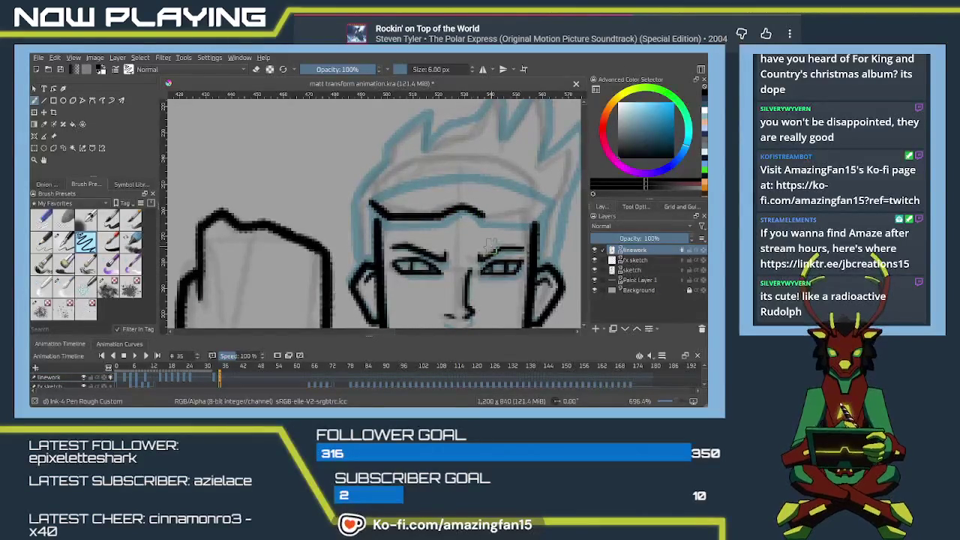
pyautogui.moveTo(480, 258); pyautogui.dragTo(523, 247)
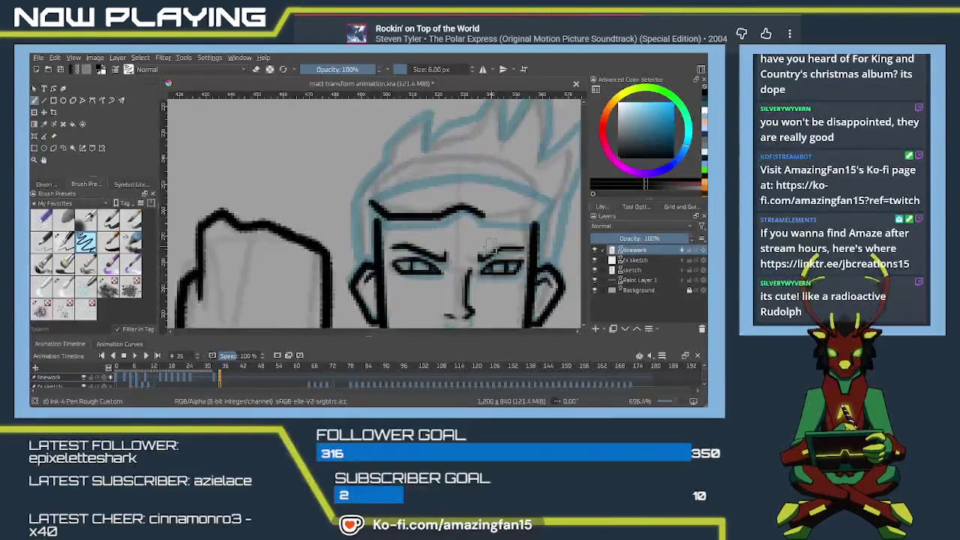
# Step: Draw the goggle band's long top line across the forehead
pyautogui.moveTo(466, 306); pyautogui.dragTo(444, 273)
pyautogui.moveTo(458, 180)
pyautogui.mouseDown()
pyautogui.moveTo(515, 191)
pyautogui.moveTo(481, 218)
pyautogui.mouseUp()
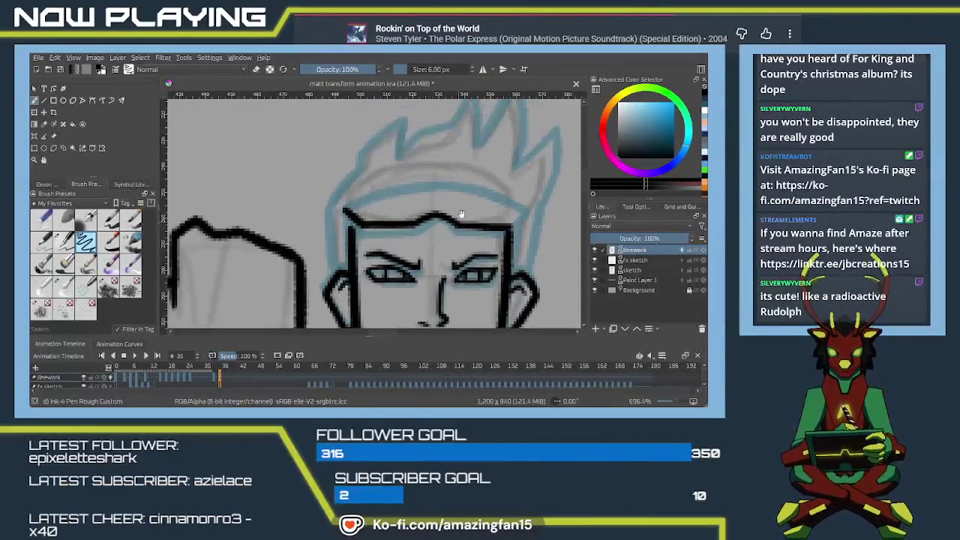
pyautogui.moveTo(342, 207)
pyautogui.mouseDown()
pyautogui.moveTo(428, 180)
pyautogui.moveTo(504, 187)
pyautogui.mouseUp()
pyautogui.hotkey('ctrl', 'z')
pyautogui.moveTo(405, 180); pyautogui.dragTo(514, 191)
pyautogui.hotkey('ctrl', 'z')
pyautogui.moveTo(402, 180); pyautogui.dragTo(526, 198)
pyautogui.hotkey('ctrl', 'z')
pyautogui.moveTo(402, 180); pyautogui.dragTo(527, 199)
pyautogui.hotkey('ctrl', 'z')
pyautogui.moveTo(402, 182); pyautogui.dragTo(526, 199)
pyautogui.hotkey('ctrl', 'z')
pyautogui.moveTo(402, 181)
pyautogui.mouseDown()
pyautogui.moveTo(514, 193)
pyautogui.moveTo(524, 203)
pyautogui.mouseUp()
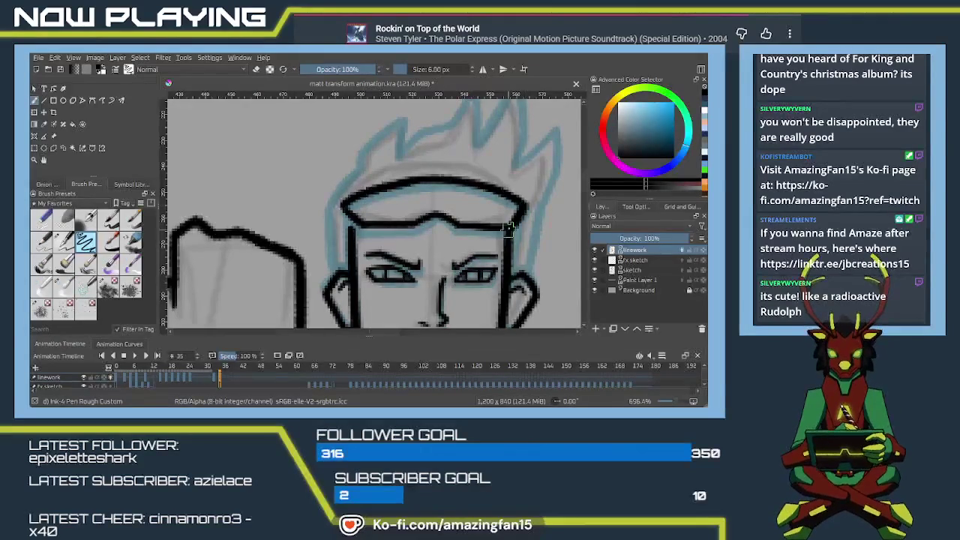
# Step: Curve the band's right end down and ink its left and right sides
pyautogui.moveTo(524, 203); pyautogui.dragTo(507, 226)
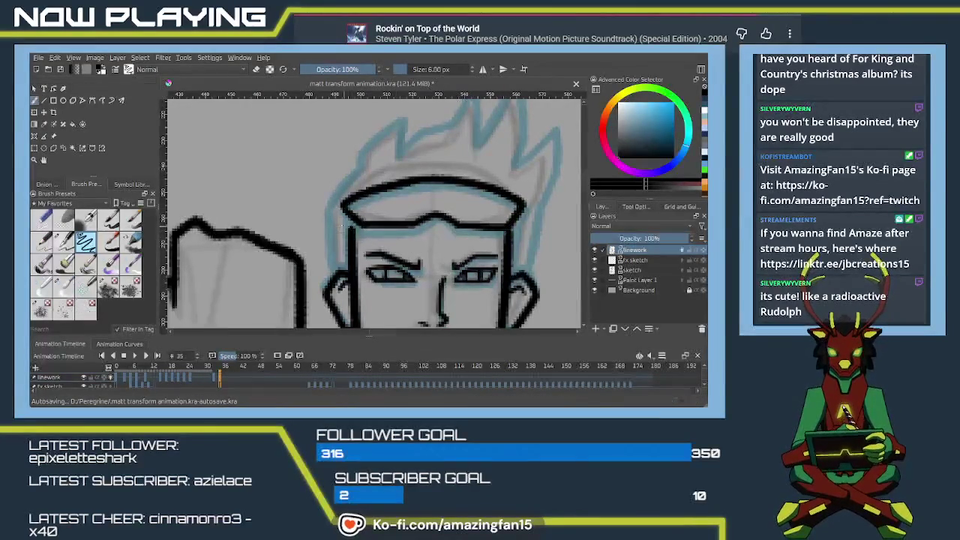
pyautogui.moveTo(344, 212); pyautogui.dragTo(349, 263)
pyautogui.hotkey('ctrl', 'z')
pyautogui.moveTo(345, 216); pyautogui.dragTo(350, 259)
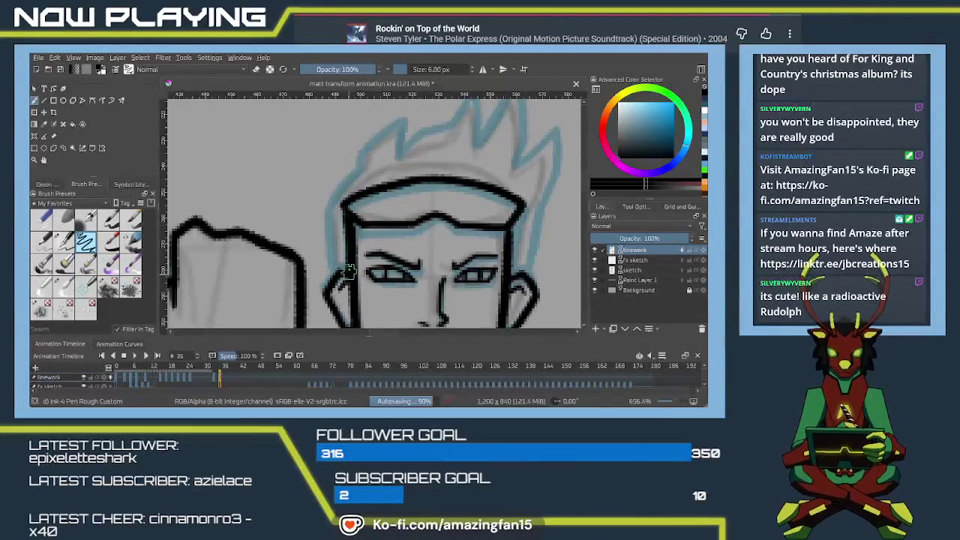
pyautogui.moveTo(344, 216); pyautogui.dragTo(350, 262)
pyautogui.hotkey('ctrl', 'z')
pyautogui.moveTo(345, 216); pyautogui.dragTo(351, 272)
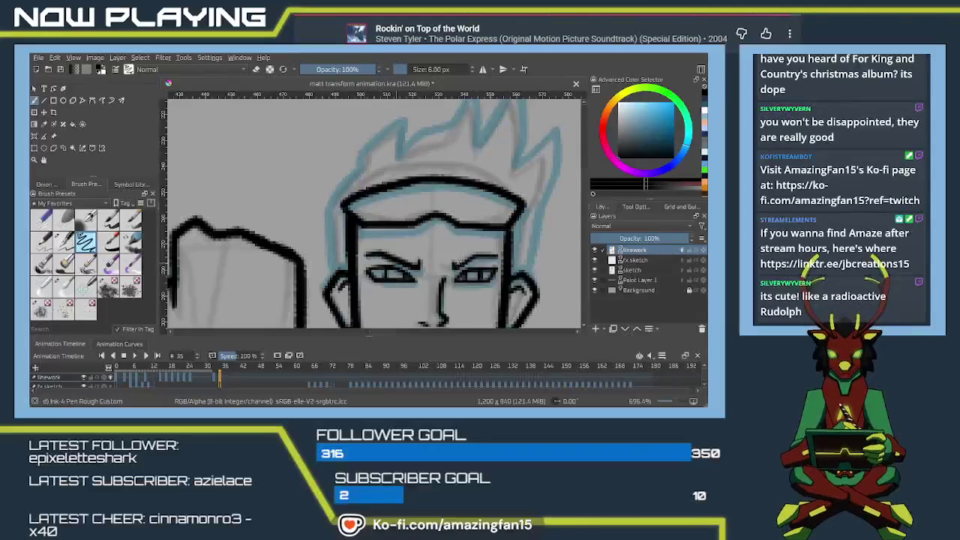
pyautogui.moveTo(512, 224)
pyautogui.mouseDown()
pyautogui.moveTo(507, 270)
pyautogui.moveTo(482, 208)
pyautogui.moveTo(508, 142)
pyautogui.mouseUp()
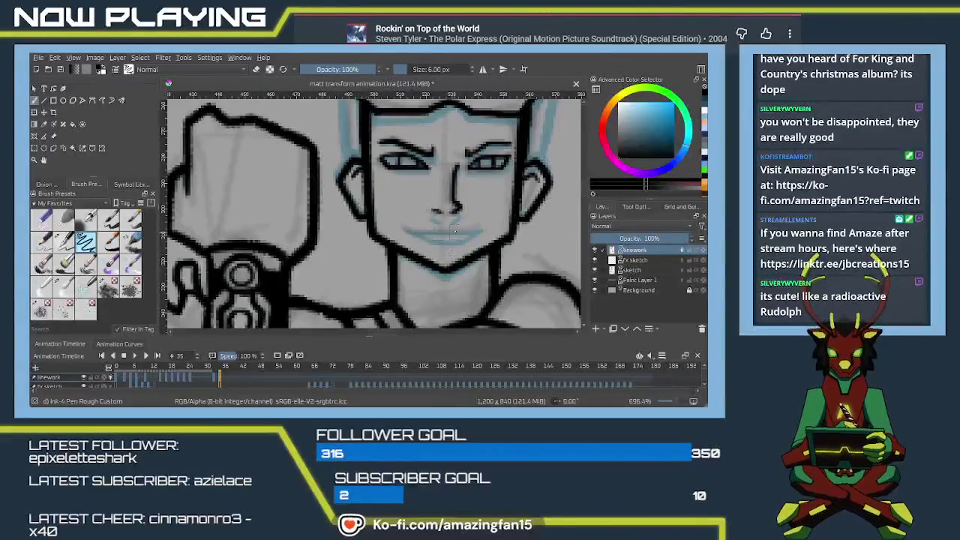
# Step: Draw and redraw the grinning mouth line across the lower face
pyautogui.moveTo(404, 226); pyautogui.dragTo(476, 229)
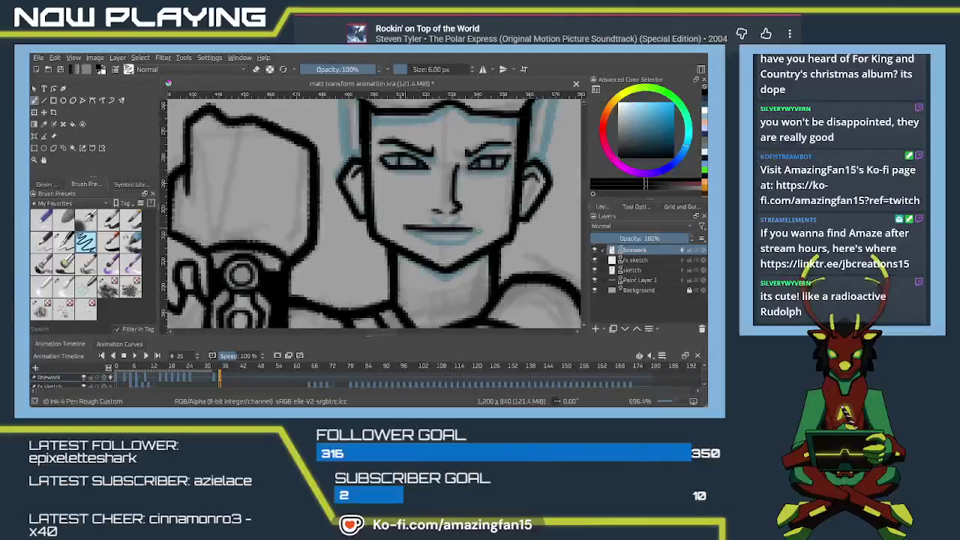
pyautogui.hotkey('ctrl', 'z')
pyautogui.hotkey('ctrl', 'z')
pyautogui.moveTo(423, 226); pyautogui.dragTo(472, 226)
pyautogui.hotkey('ctrl', 'z')
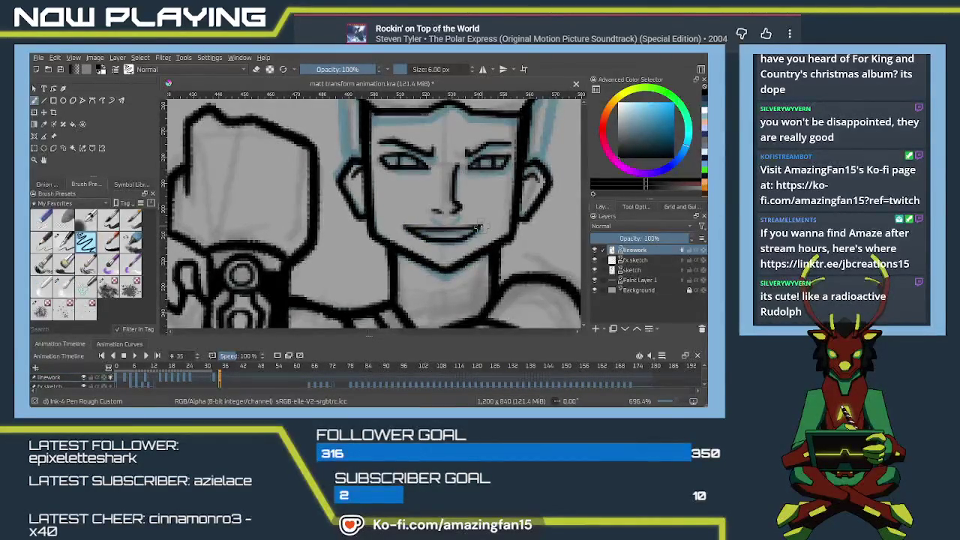
pyautogui.scroll(4, 445, 277)
pyautogui.scroll(1, 407, 242)
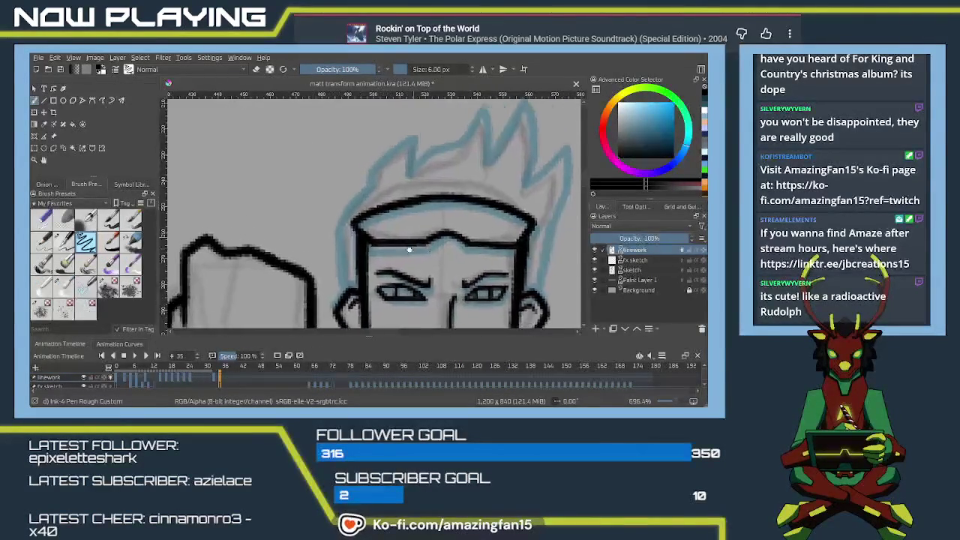
# Step: Ink the spiky hair strokes in black on frame 35, redrawing spikes until they fit
pyautogui.scroll(2, 407, 241)
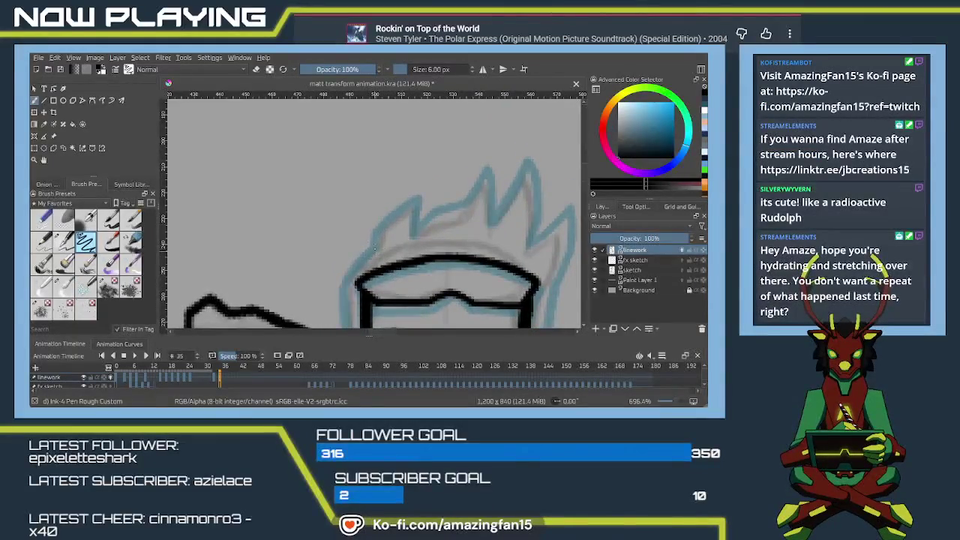
pyautogui.moveTo(373, 241); pyautogui.dragTo(416, 203)
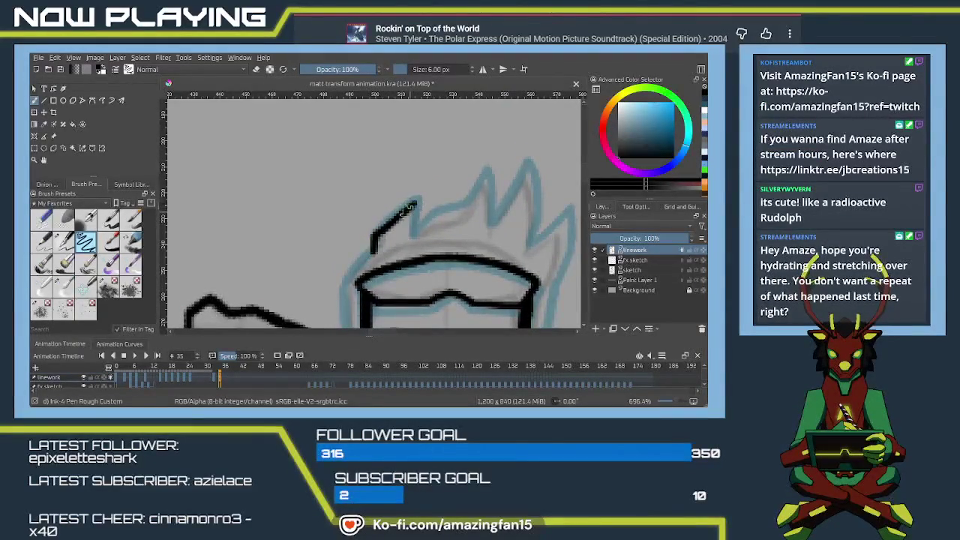
pyautogui.hotkey('ctrl', 'z')
pyautogui.moveTo(374, 247); pyautogui.dragTo(418, 206)
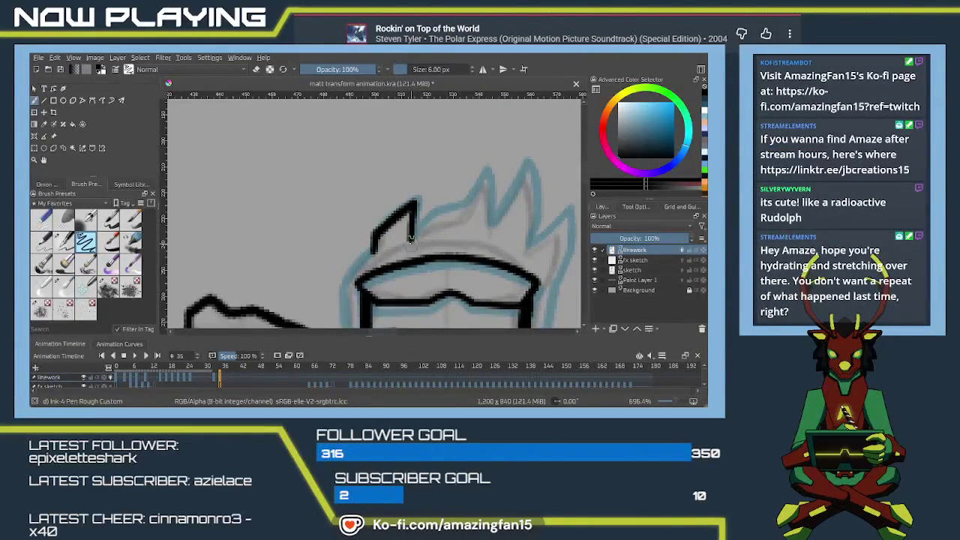
pyautogui.moveTo(461, 213); pyautogui.dragTo(479, 183)
pyautogui.hotkey('ctrl', 'z')
pyautogui.moveTo(450, 216)
pyautogui.mouseDown()
pyautogui.moveTo(484, 174)
pyautogui.moveTo(487, 223)
pyautogui.moveTo(400, 232)
pyautogui.moveTo(409, 204)
pyautogui.mouseUp()
pyautogui.hotkey('ctrl', 'z')
pyautogui.moveTo(381, 237); pyautogui.dragTo(422, 184)
pyautogui.hotkey('ctrl', 'z')
pyautogui.moveTo(381, 238)
pyautogui.mouseDown()
pyautogui.moveTo(415, 193)
pyautogui.moveTo(421, 257)
pyautogui.moveTo(423, 186)
pyautogui.moveTo(442, 166)
pyautogui.moveTo(438, 228)
pyautogui.mouseUp()
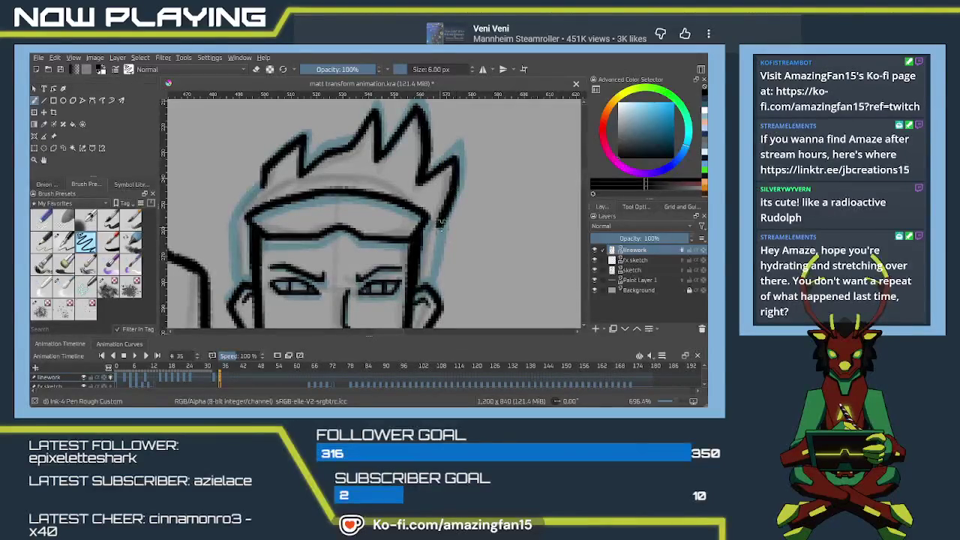
# Step: Try a line along the left side of the face, then undo it
pyautogui.moveTo(264, 183)
pyautogui.mouseDown()
pyautogui.moveTo(369, 168)
pyautogui.moveTo(339, 212)
pyautogui.mouseUp()
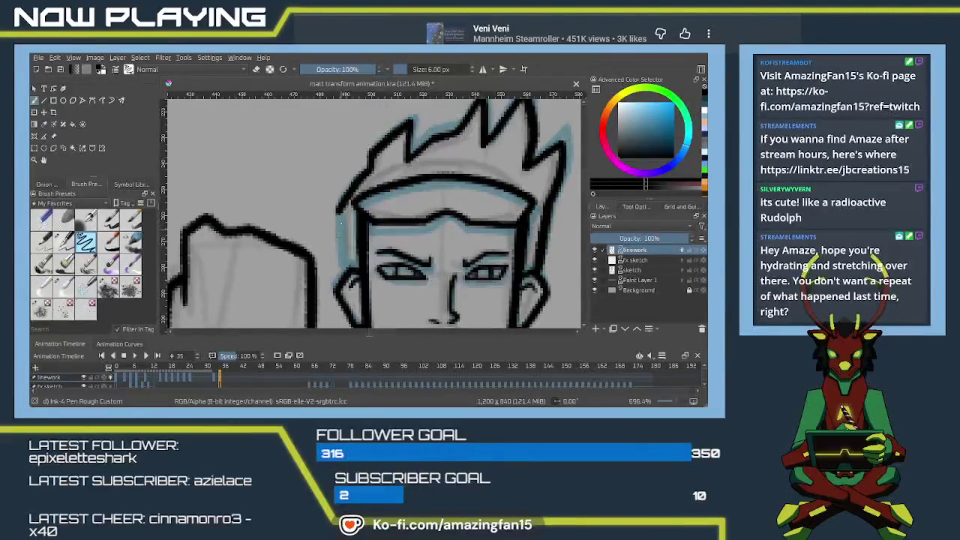
pyautogui.moveTo(344, 245); pyautogui.dragTo(343, 276)
pyautogui.hotkey('ctrl', 'z')
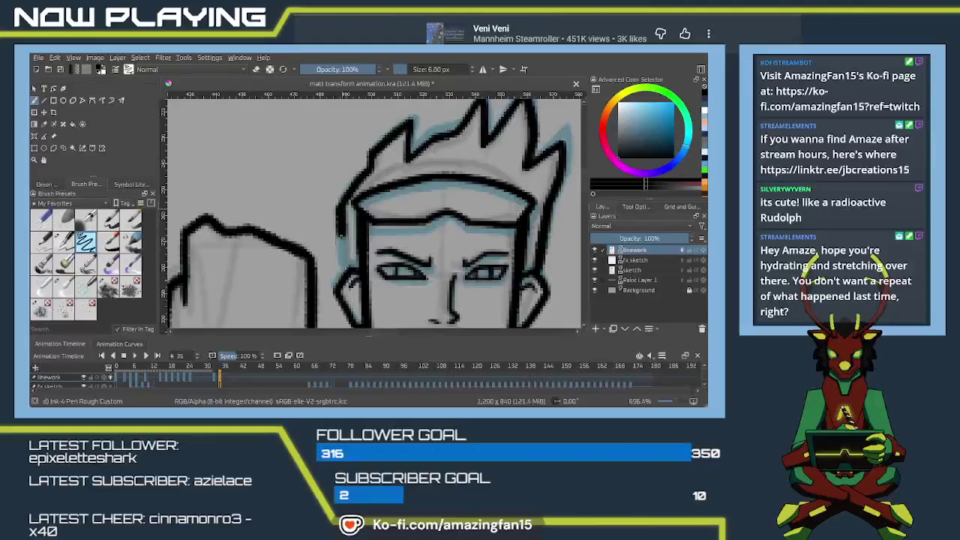
pyautogui.scroll(-2, 343, 259)
pyautogui.scroll(-3, 343, 259)
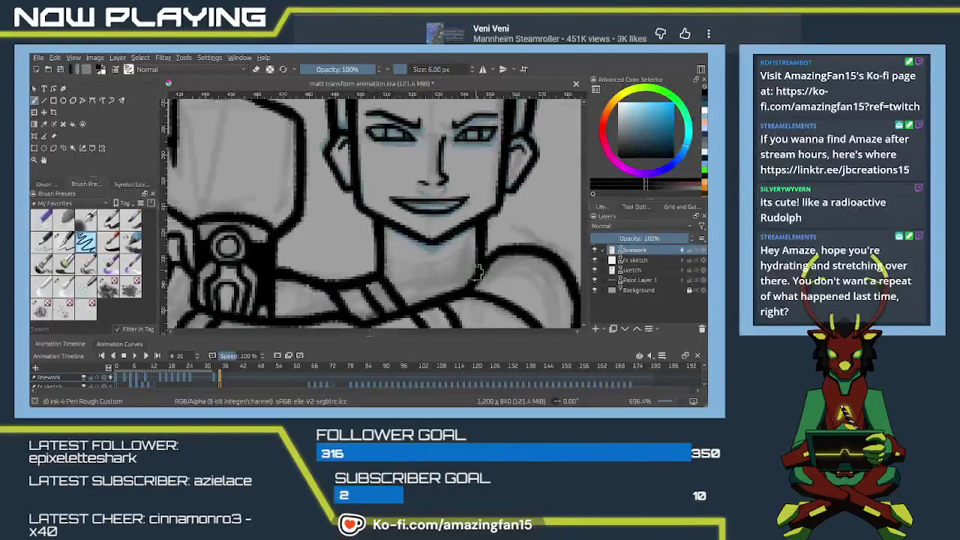
pyautogui.scroll(-2, 472, 269)
pyautogui.scroll(-2, 450, 271)
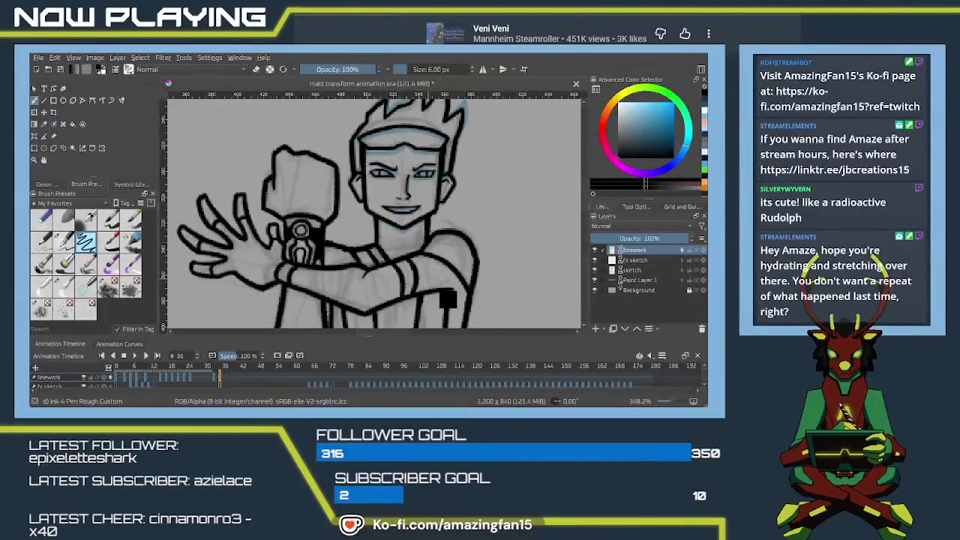
# Step: Save the document, play the animation, and return to frame 31 zoomed out
pyautogui.hotkey('ctrl', 's')
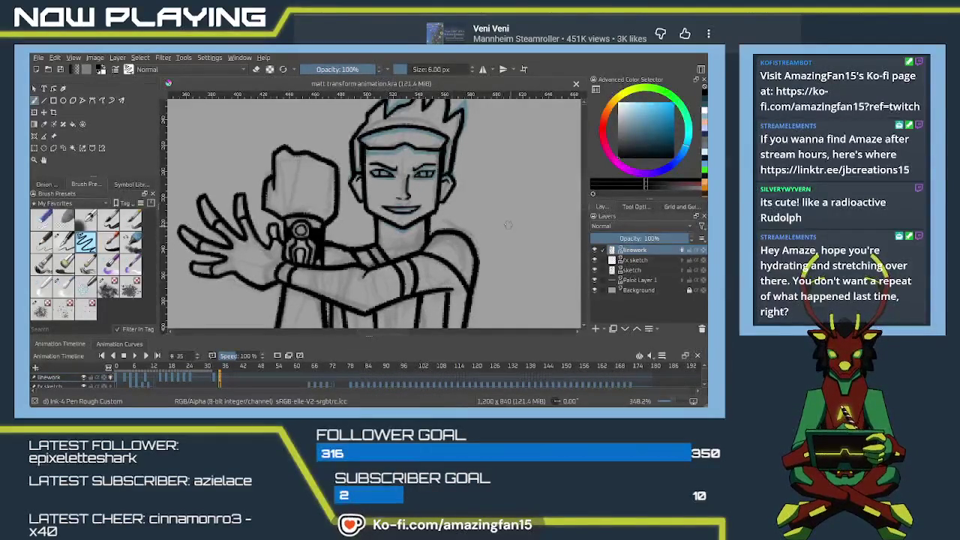
pyautogui.press('space')
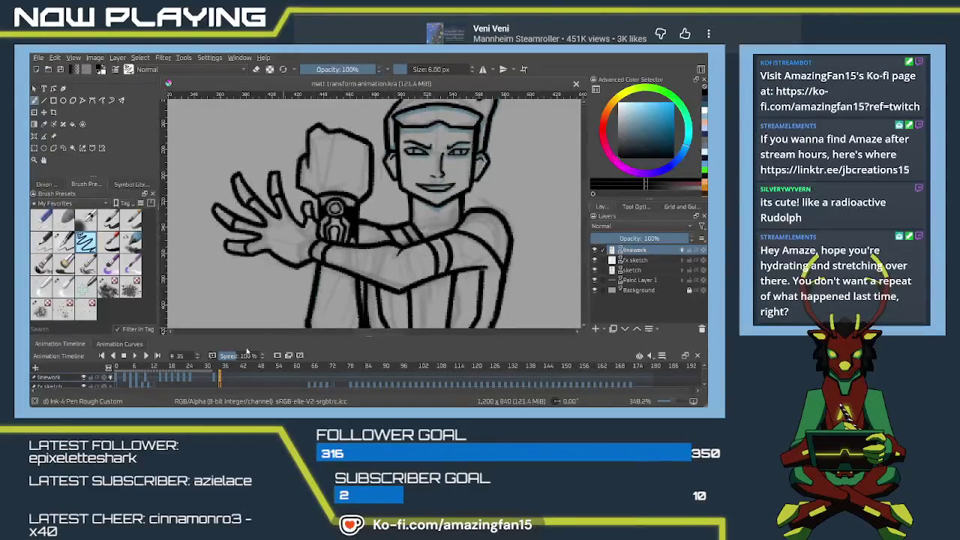
pyautogui.click(209, 377)
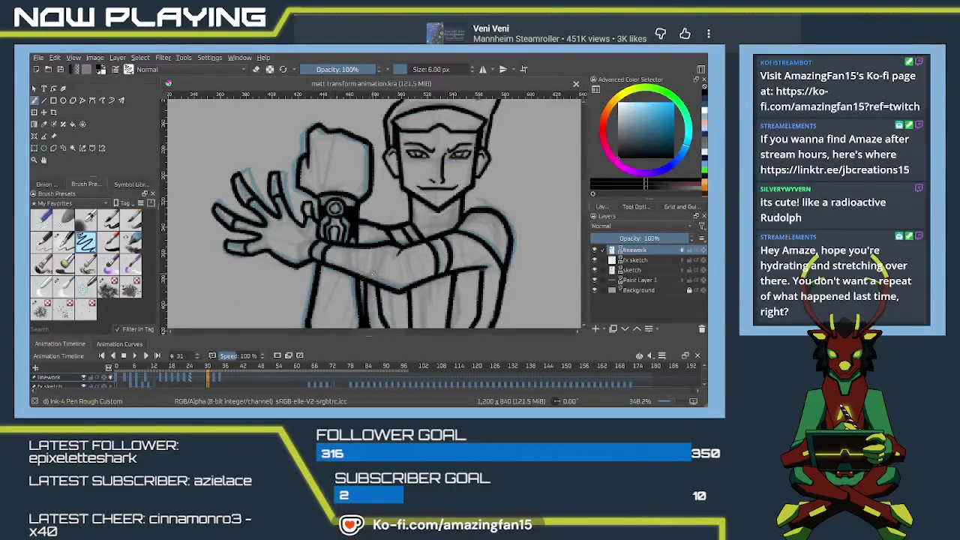
pyautogui.press('-')
pyautogui.press('-')
pyautogui.press('-')
pyautogui.press('-')
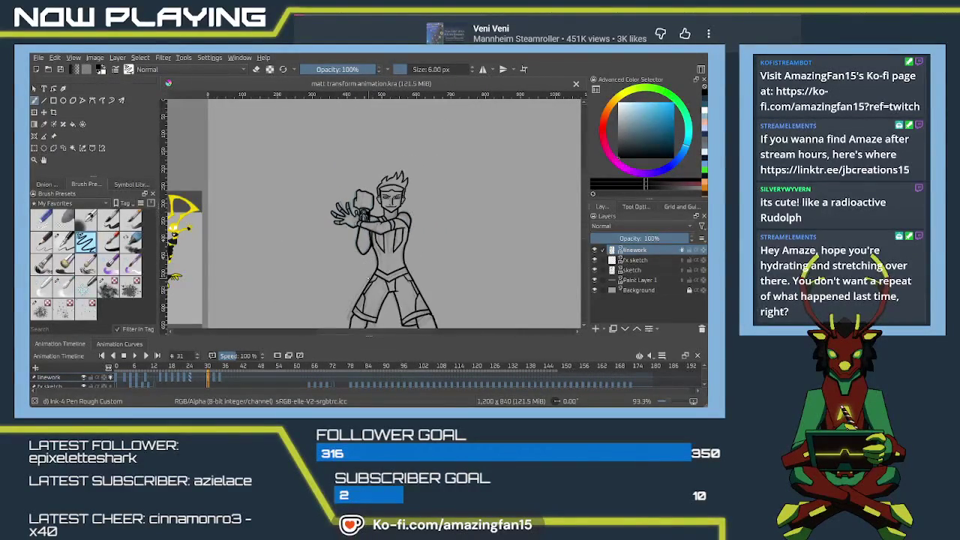
# Step: Flip between frames 28, 33, 35 and 36 on the timeline to compare the motion
pyautogui.click(200, 379)
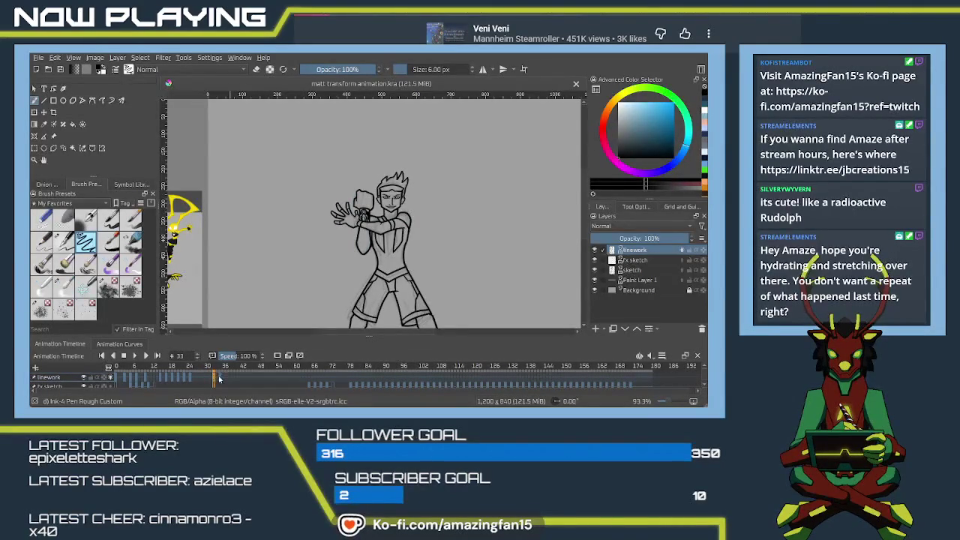
pyautogui.click(219, 378)
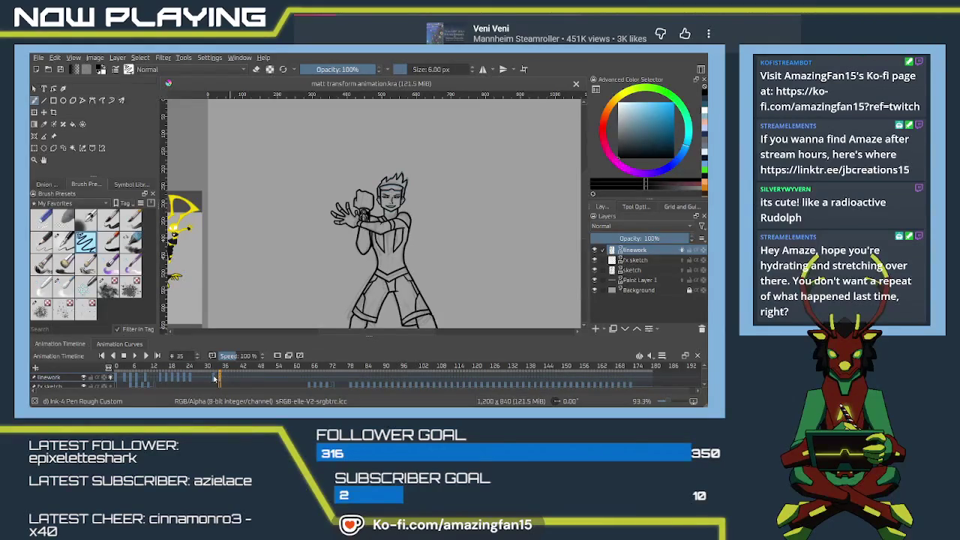
pyautogui.click(222, 377)
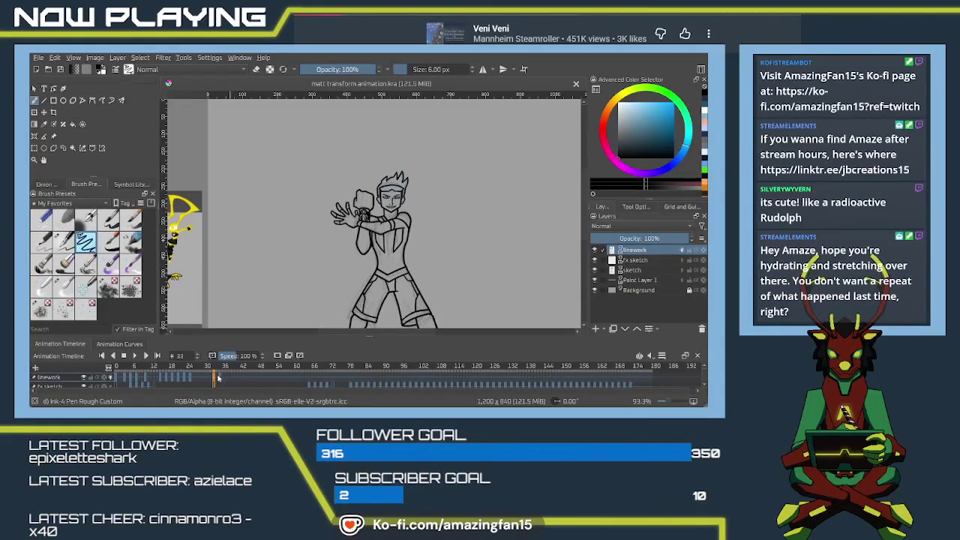
pyautogui.click(217, 379)
pyautogui.click(221, 378)
pyautogui.click(219, 378)
pyautogui.moveTo(218, 379); pyautogui.dragTo(215, 380)
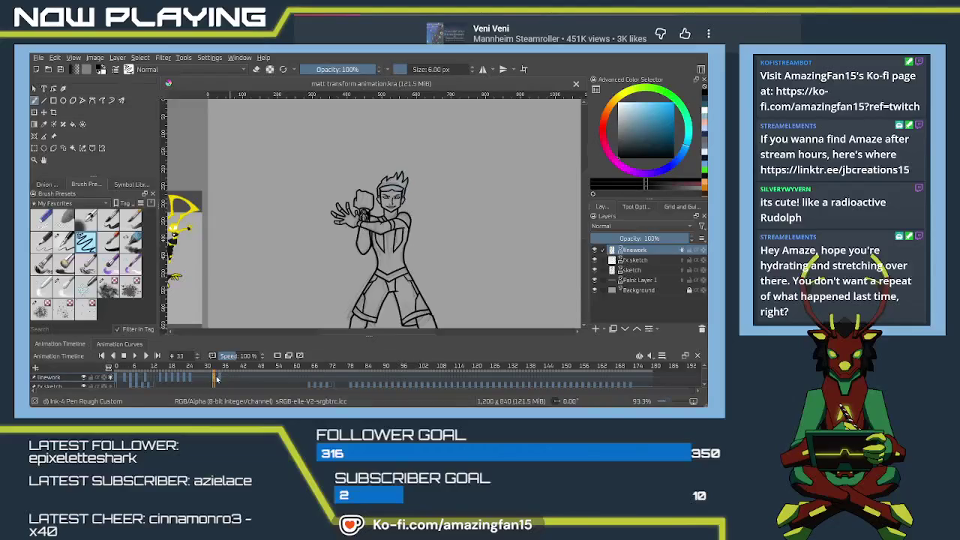
pyautogui.moveTo(216, 380); pyautogui.dragTo(221, 379)
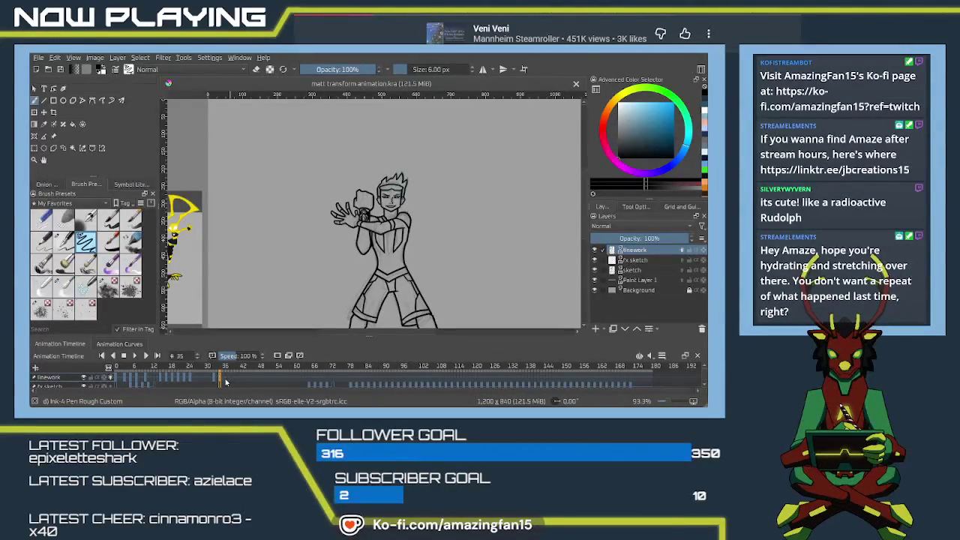
pyautogui.scroll(2, 367, 216)
pyautogui.scroll(2, 367, 216)
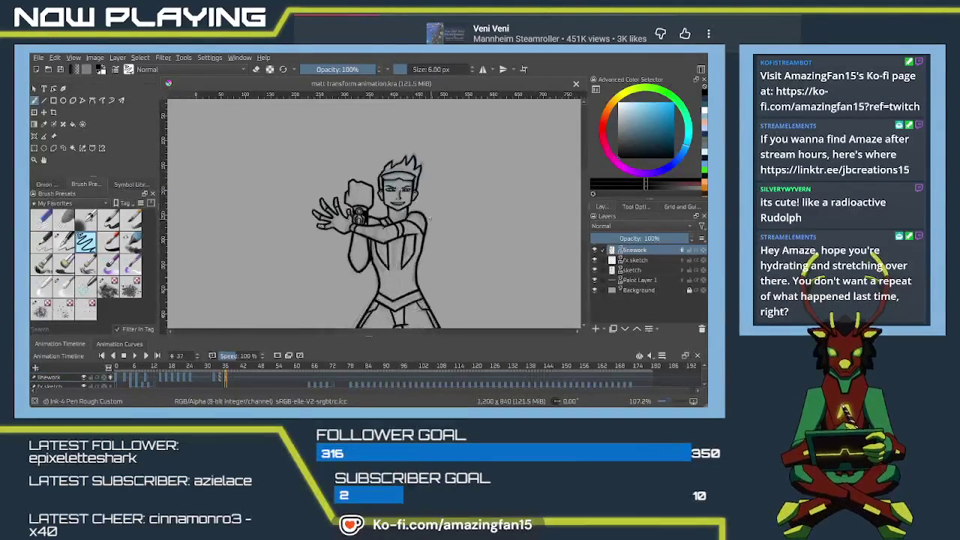
# Step: Delete frame 37's black head lineart using a polygon selection, then deselect
pyautogui.scroll(2, 369, 215)
pyautogui.scroll(3, 369, 214)
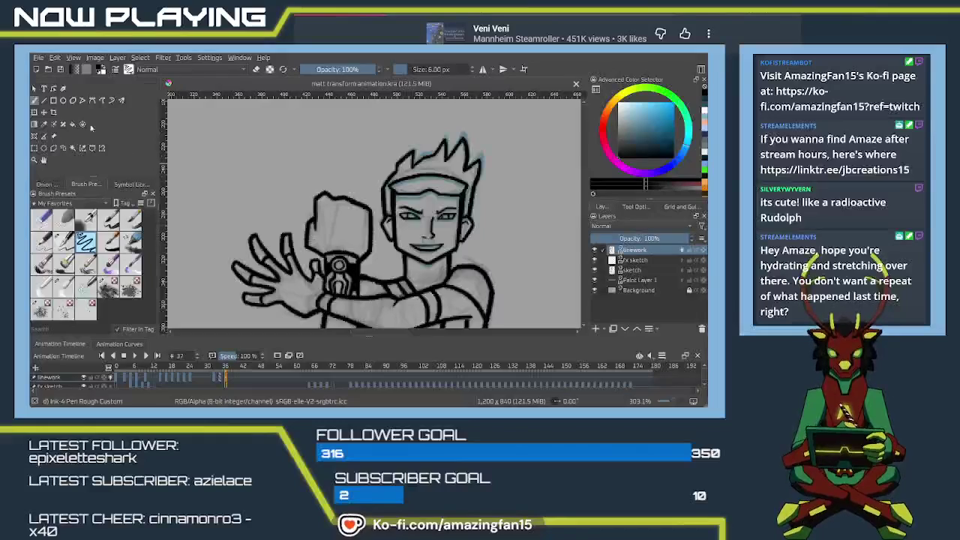
pyautogui.click(53, 149)
pyautogui.click(372, 161)
pyautogui.click(379, 242)
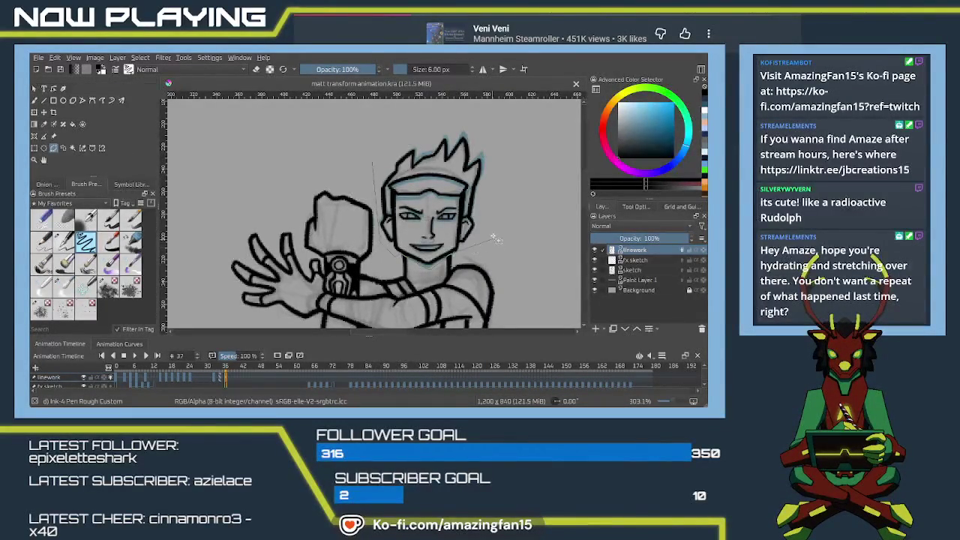
pyautogui.click(372, 160)
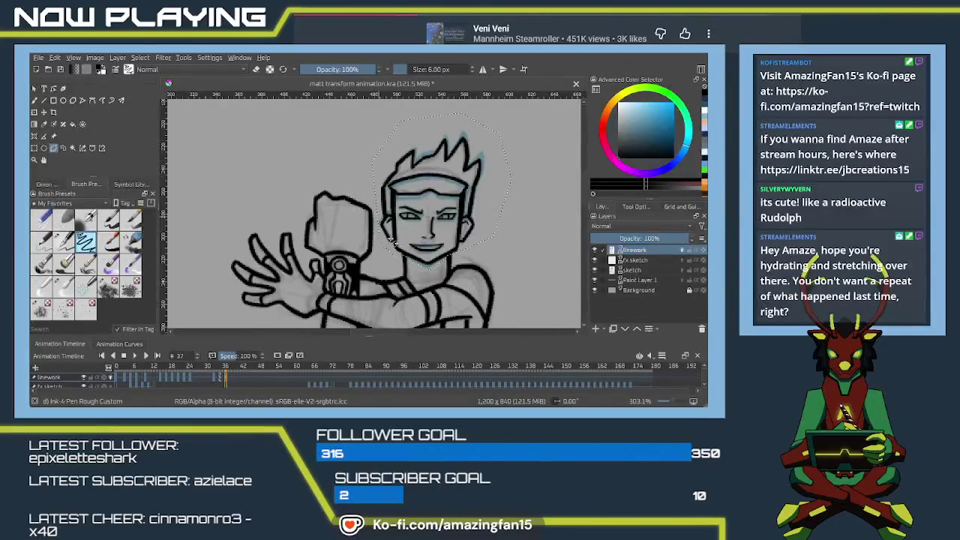
pyautogui.press('Delete')
pyautogui.hotkey('ctrl', 'shift', 'a')
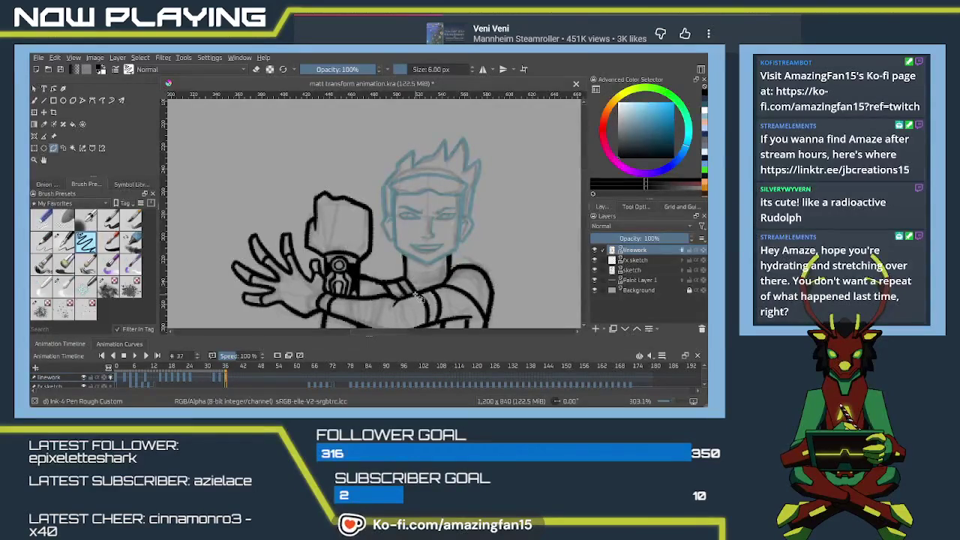
# Step: Check frames 39 and 41, then return to frame 37
pyautogui.click(232, 380)
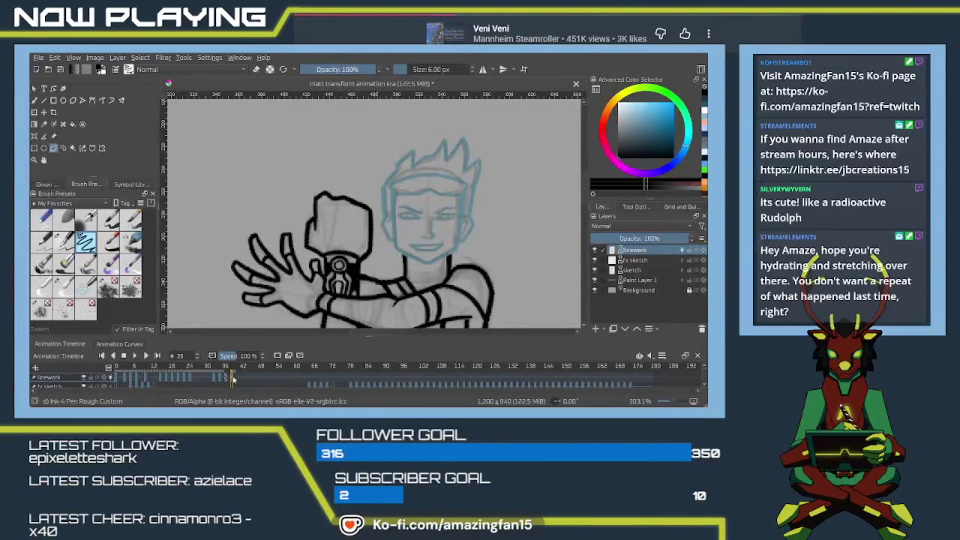
pyautogui.click(236, 380)
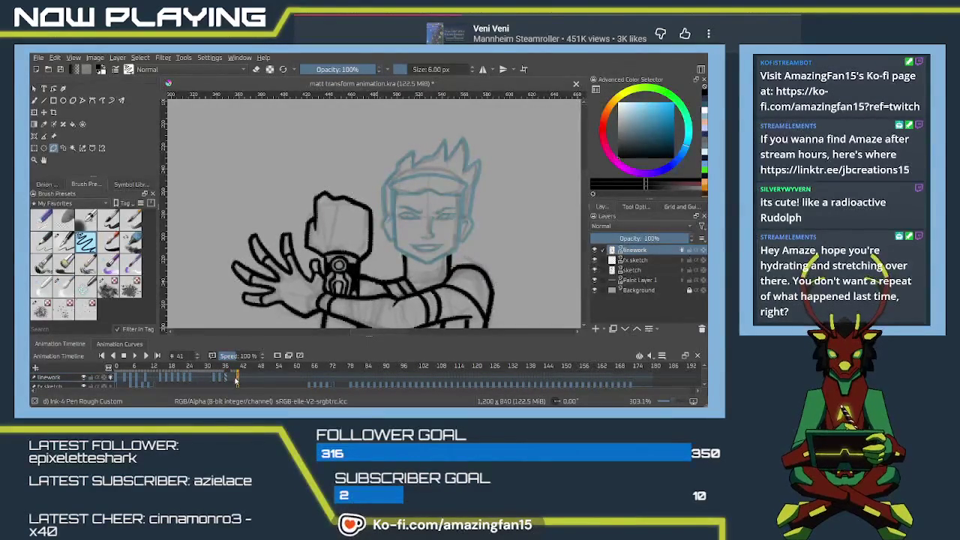
pyautogui.click(227, 382)
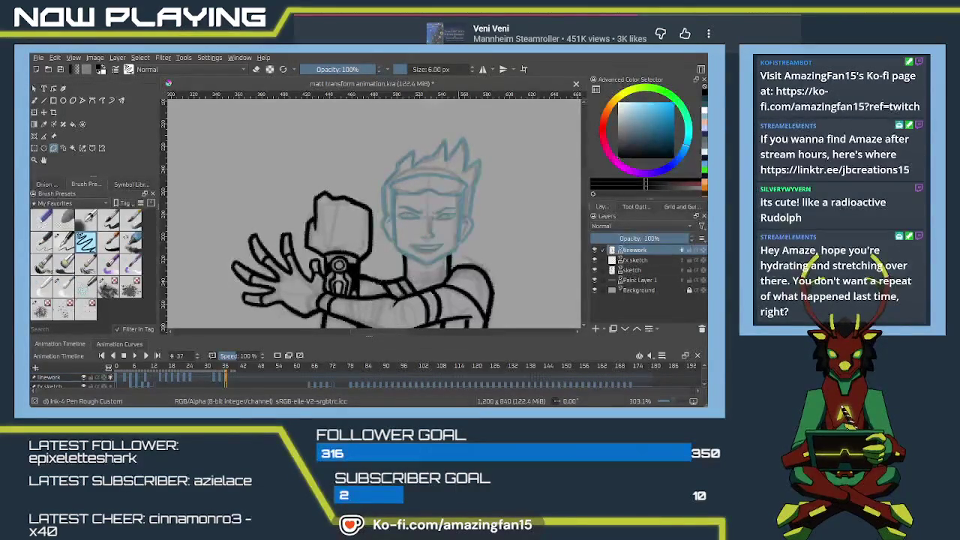
# Step: Ink the left side of the face on frame 37, redrawing until the slant looks right
pyautogui.scroll(1, 424, 213)
pyautogui.scroll(1, 423, 213)
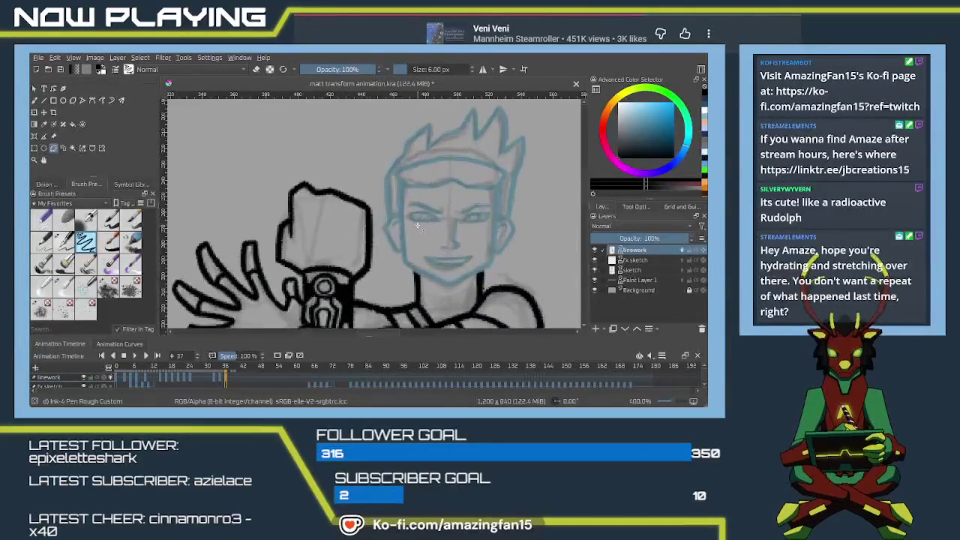
pyautogui.scroll(1, 425, 232)
pyautogui.moveTo(426, 257)
pyautogui.mouseDown()
pyautogui.moveTo(333, 236)
pyautogui.moveTo(343, 247)
pyautogui.moveTo(362, 231)
pyautogui.mouseUp()
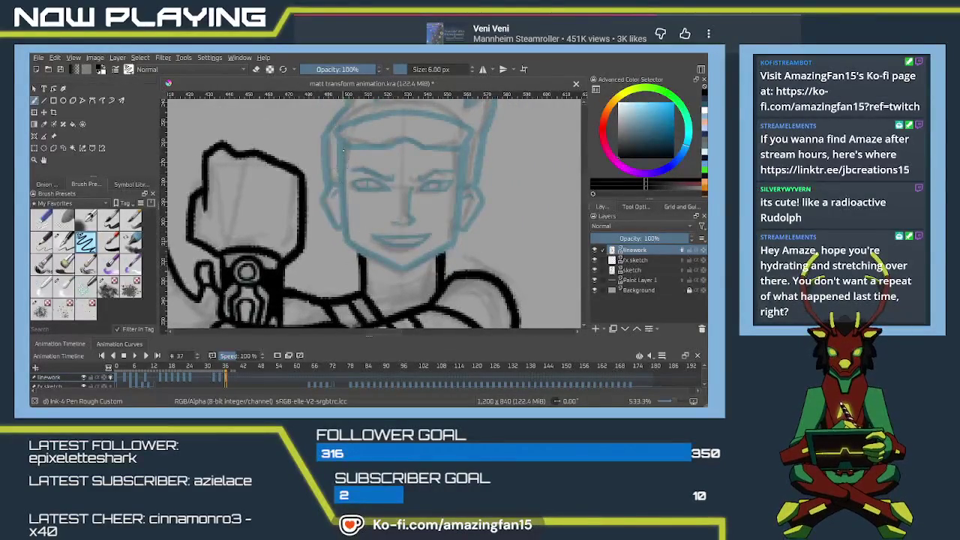
pyautogui.moveTo(342, 169); pyautogui.dragTo(354, 243)
pyautogui.hotkey('ctrl', 'z')
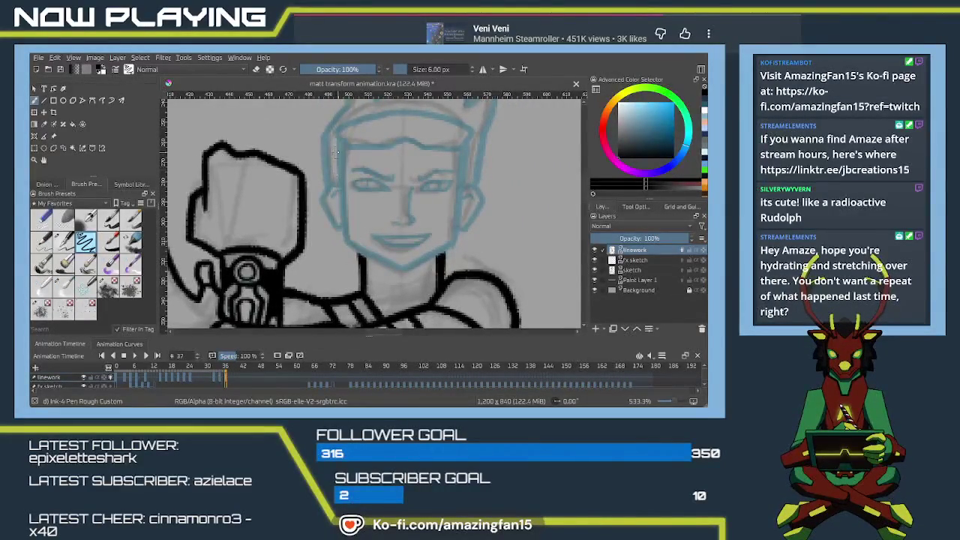
pyautogui.moveTo(339, 142); pyautogui.dragTo(349, 249)
pyautogui.hotkey('ctrl', 'z')
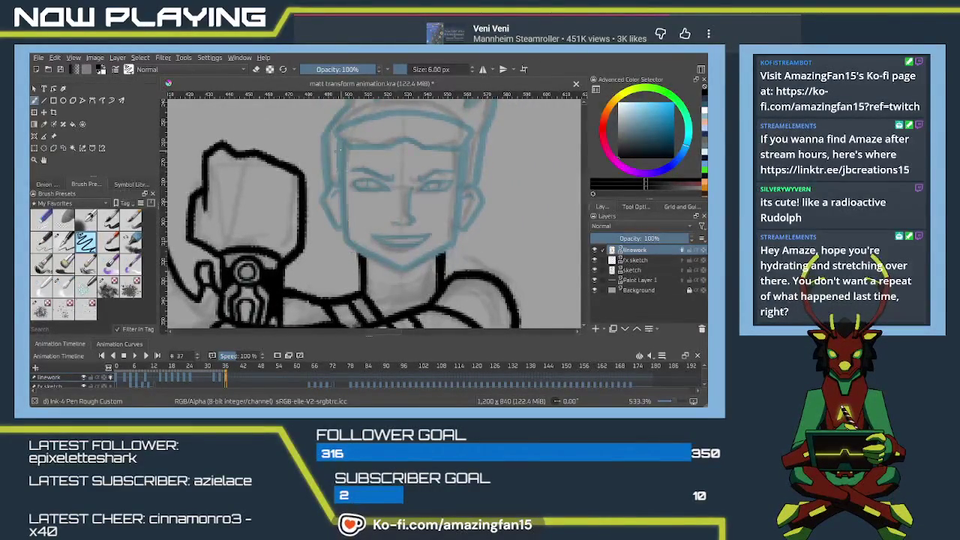
pyautogui.moveTo(339, 142)
pyautogui.mouseDown()
pyautogui.moveTo(345, 238)
pyautogui.moveTo(330, 203)
pyautogui.moveTo(340, 228)
pyautogui.mouseUp()
pyautogui.hotkey('ctrl', 'z')
pyautogui.moveTo(323, 146); pyautogui.dragTo(336, 251)
pyautogui.hotkey('ctrl', 'z')
pyautogui.moveTo(324, 147); pyautogui.dragTo(335, 253)
pyautogui.hotkey('ctrl', 'z')
# Step: Ink the right face side and both jawlines meeting in a pointed chin
pyautogui.moveTo(447, 150)
pyautogui.mouseDown()
pyautogui.moveTo(435, 237)
pyautogui.moveTo(411, 215)
pyautogui.mouseUp()
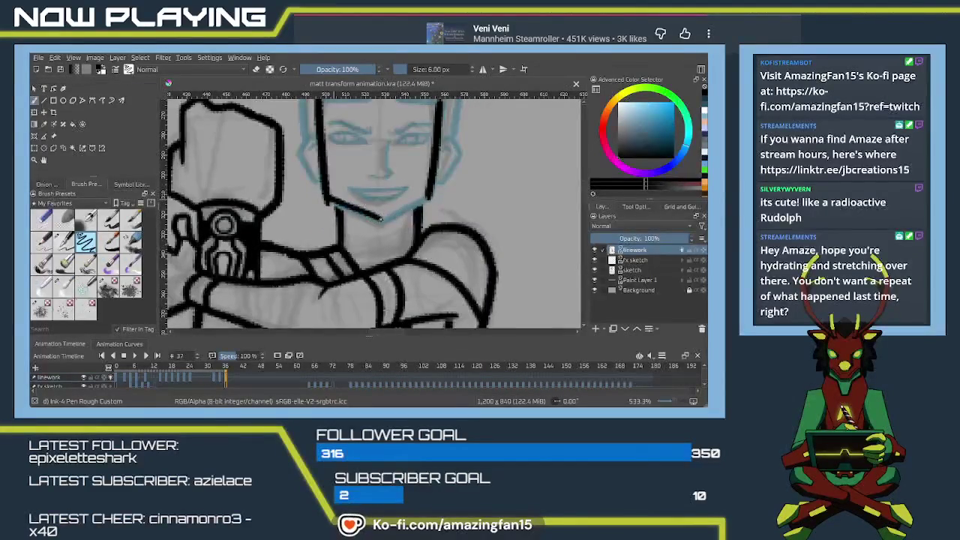
pyautogui.moveTo(331, 196); pyautogui.dragTo(373, 221)
pyautogui.hotkey('ctrl', 'z')
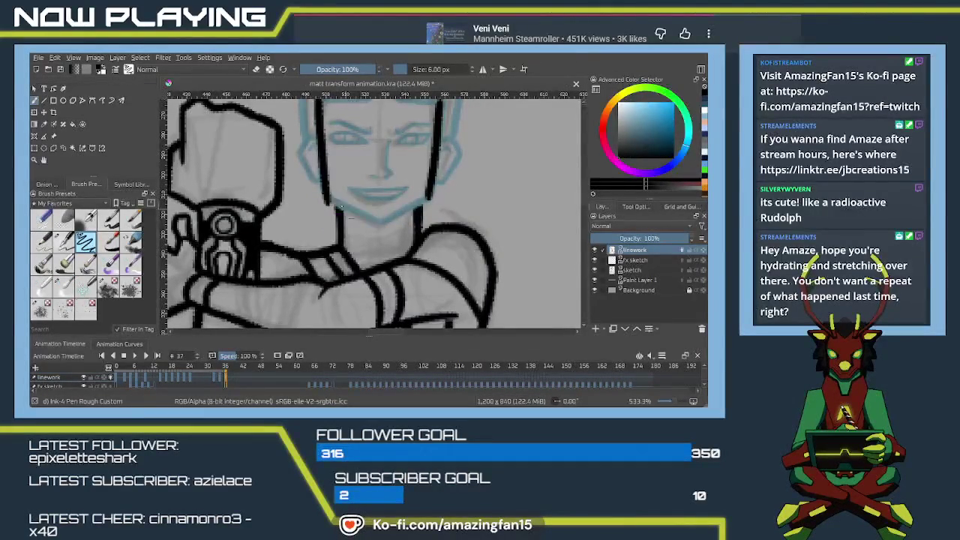
pyautogui.moveTo(327, 198); pyautogui.dragTo(381, 229)
pyautogui.hotkey('ctrl', 'z')
pyautogui.moveTo(333, 201); pyautogui.dragTo(379, 225)
pyautogui.moveTo(429, 193); pyautogui.dragTo(370, 237)
pyautogui.hotkey('ctrl', 'z')
pyautogui.moveTo(426, 196); pyautogui.dragTo(380, 230)
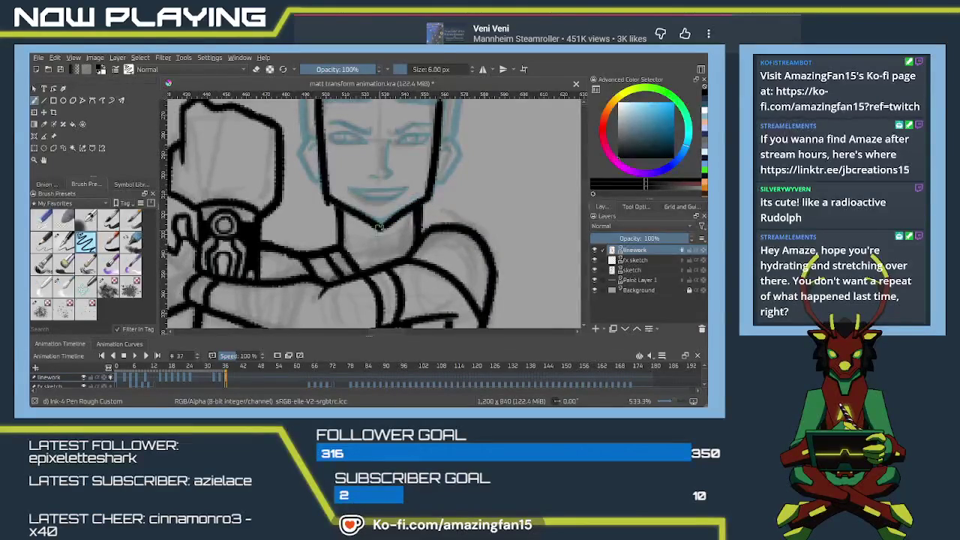
pyautogui.press('e')
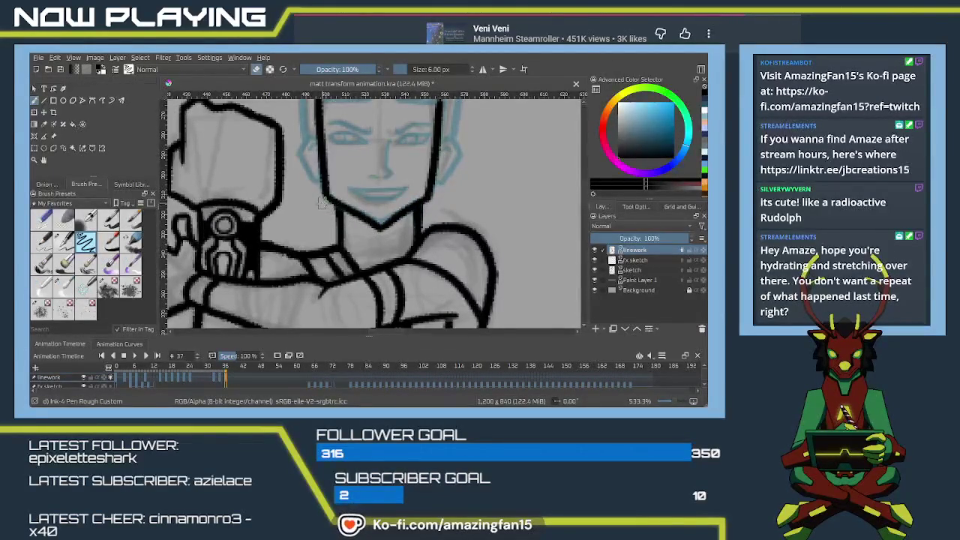
pyautogui.press('e')
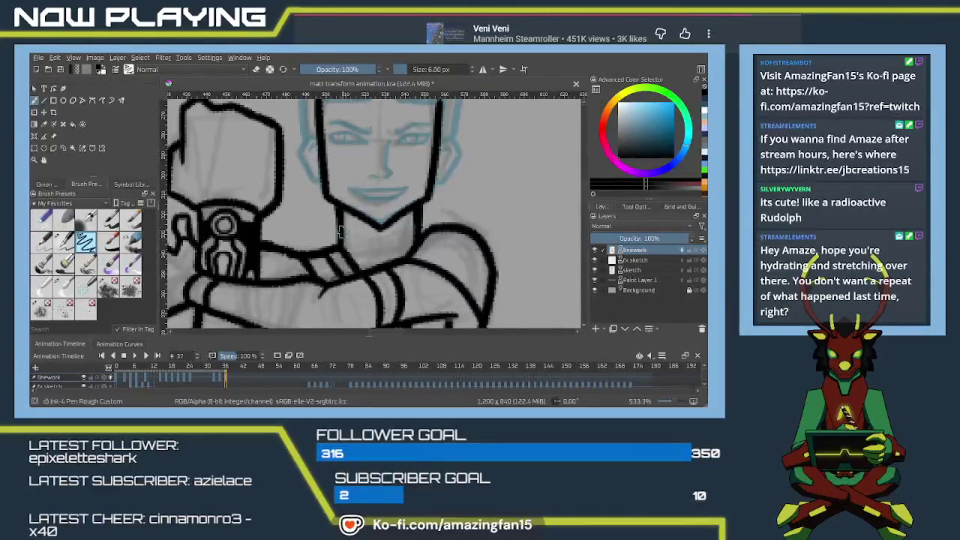
pyautogui.moveTo(362, 187); pyautogui.dragTo(382, 253)
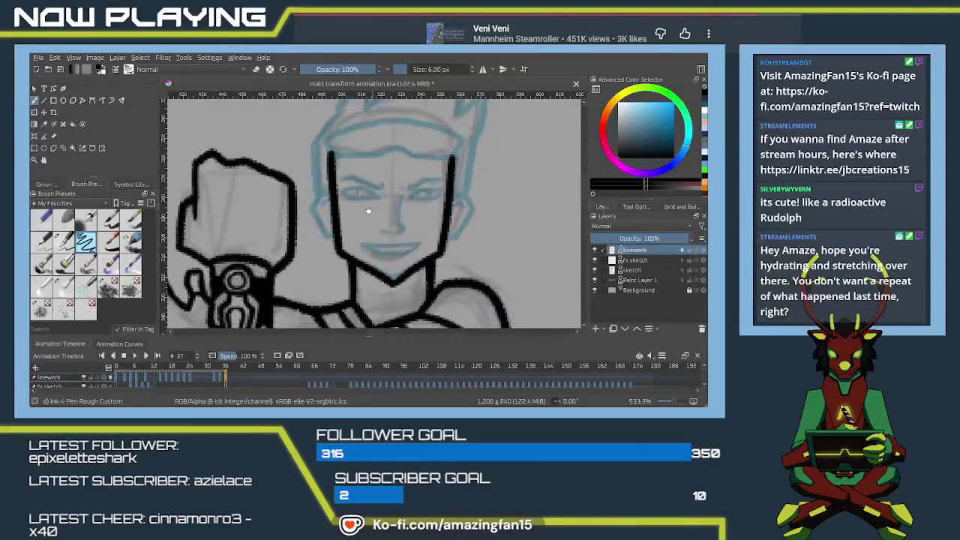
# Step: Ink a short black nose line on frame 37's face
pyautogui.moveTo(369, 212); pyautogui.dragTo(395, 235)
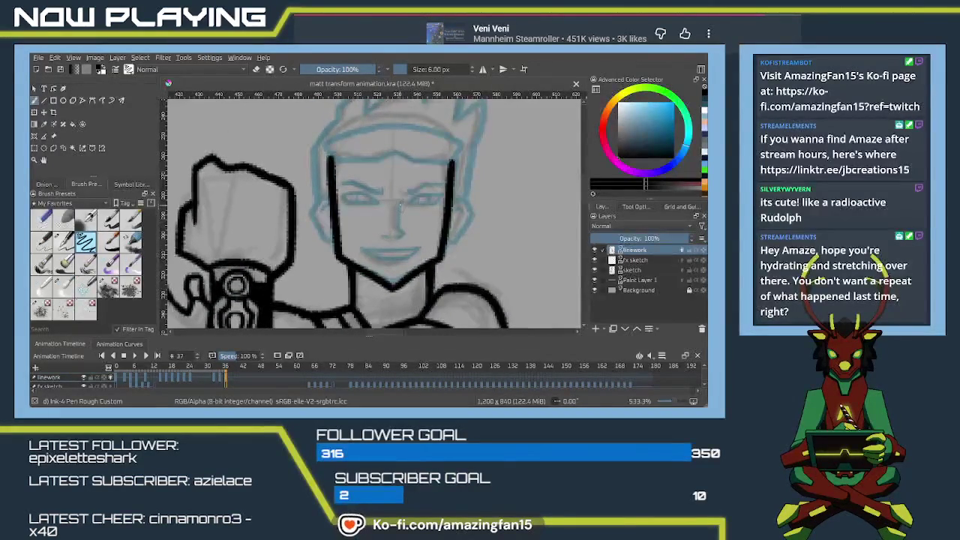
pyautogui.scroll(3, 396, 237)
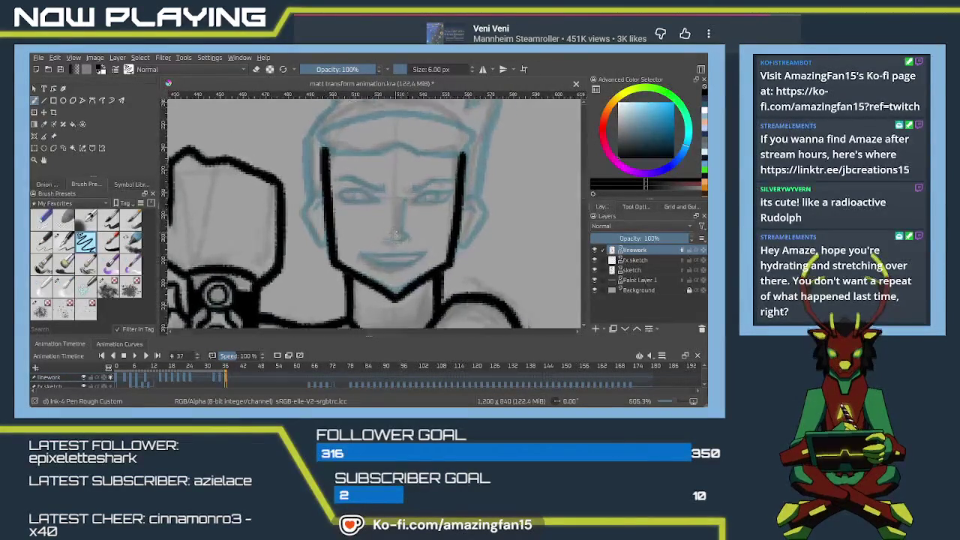
pyautogui.moveTo(410, 195); pyautogui.dragTo(407, 235)
pyautogui.hotkey('ctrl', 'z')
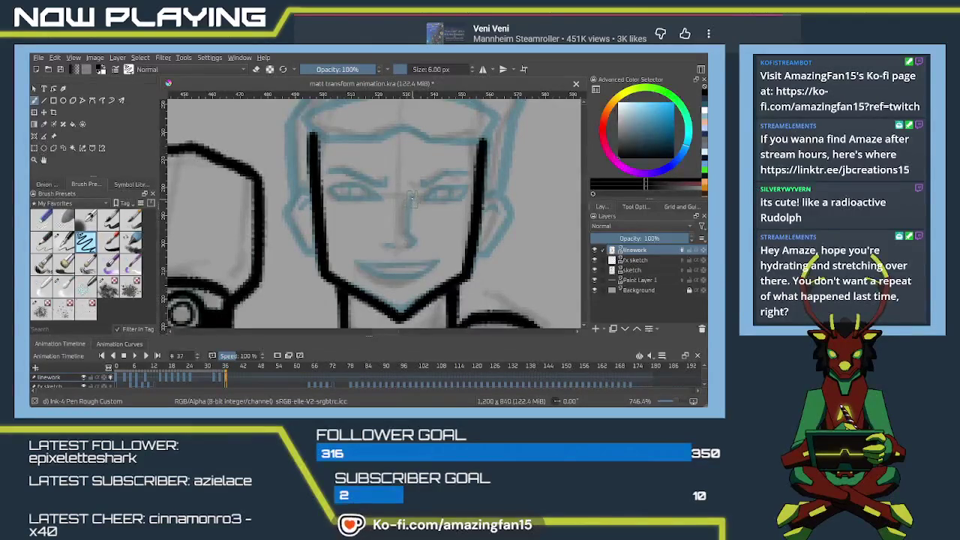
pyautogui.moveTo(408, 192); pyautogui.dragTo(408, 224)
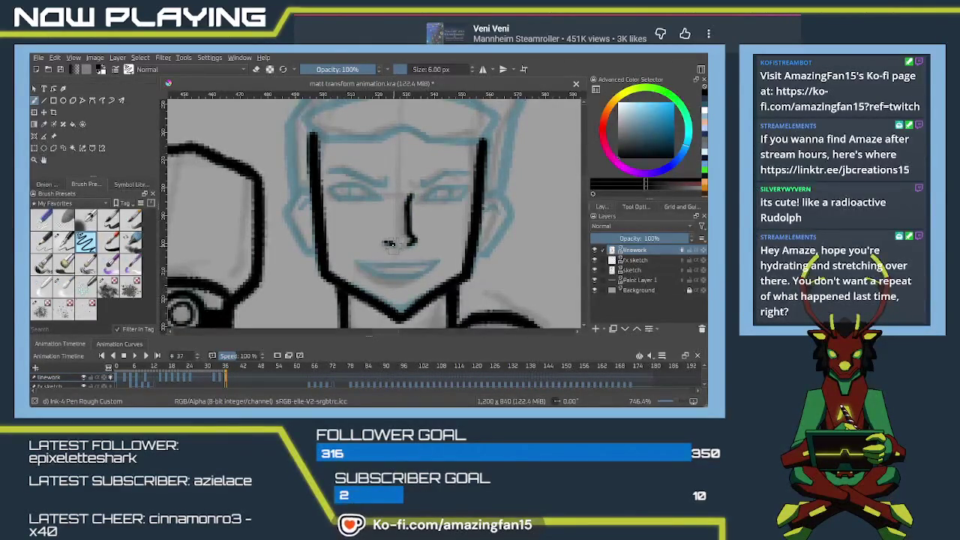
pyautogui.moveTo(388, 242); pyautogui.dragTo(394, 246)
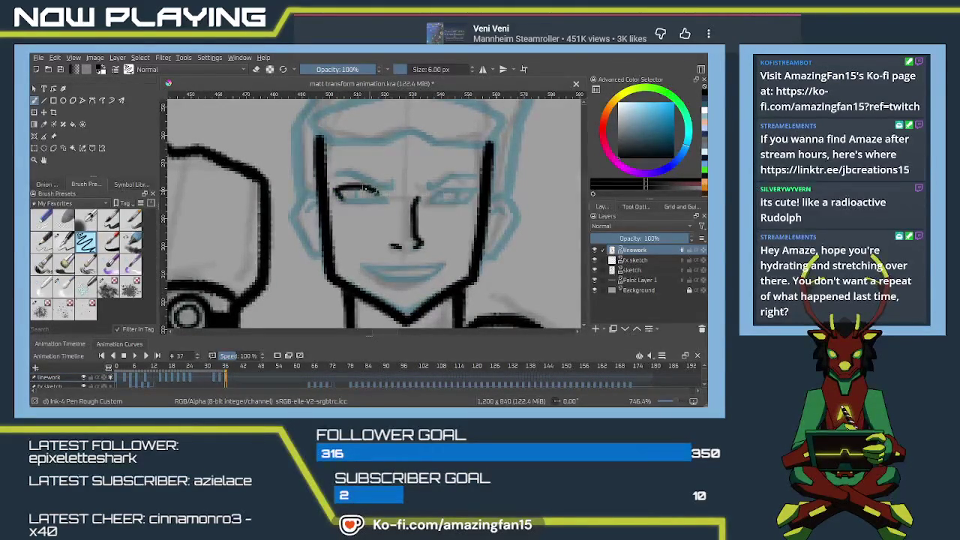
# Step: Ink the eye outlines, redrawing the right eye's upper and lower lines
pyautogui.moveTo(365, 201); pyautogui.dragTo(388, 199)
pyautogui.hotkey('ctrl', 'z')
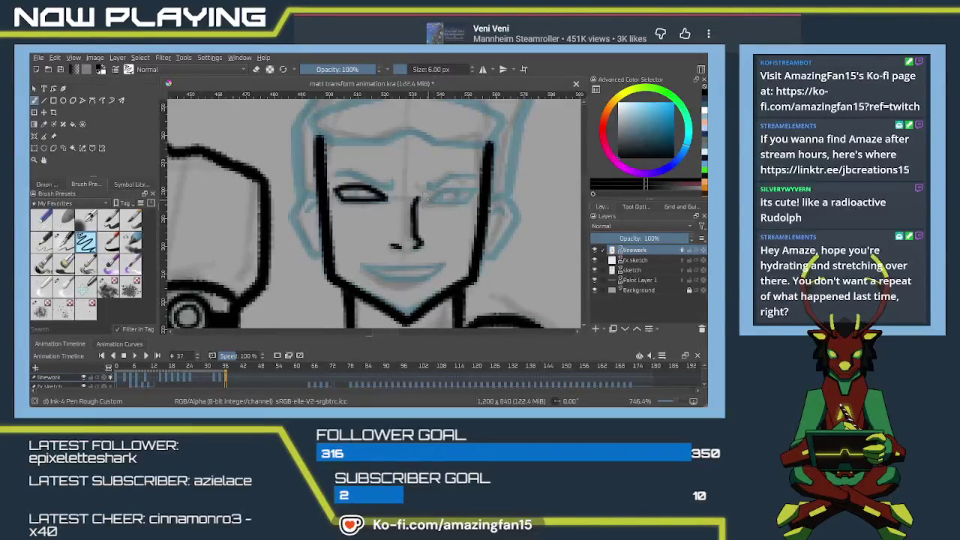
pyautogui.hotkey('ctrl', 'z')
pyautogui.moveTo(429, 198); pyautogui.dragTo(468, 186)
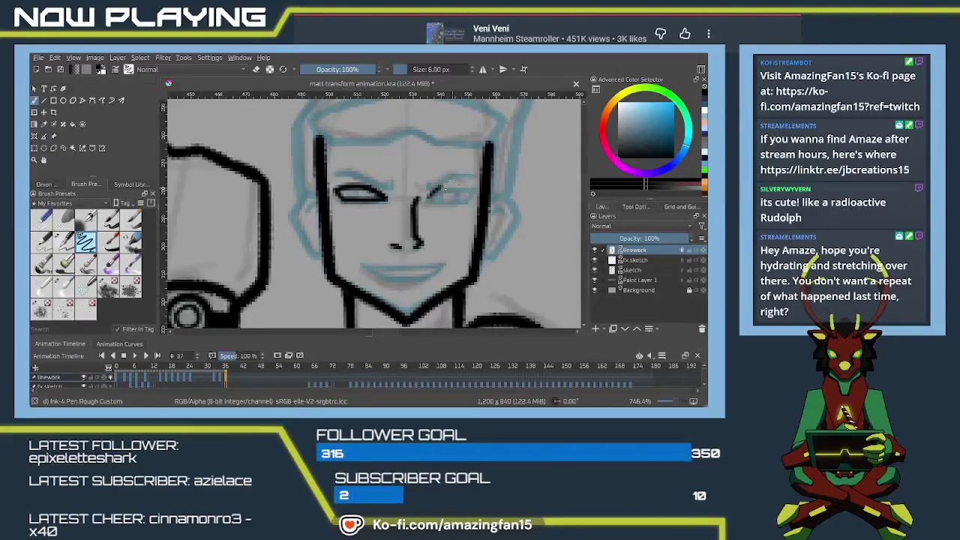
pyautogui.hotkey('ctrl', 'z')
pyautogui.hotkey('ctrl', 'z')
pyautogui.moveTo(432, 192); pyautogui.dragTo(472, 189)
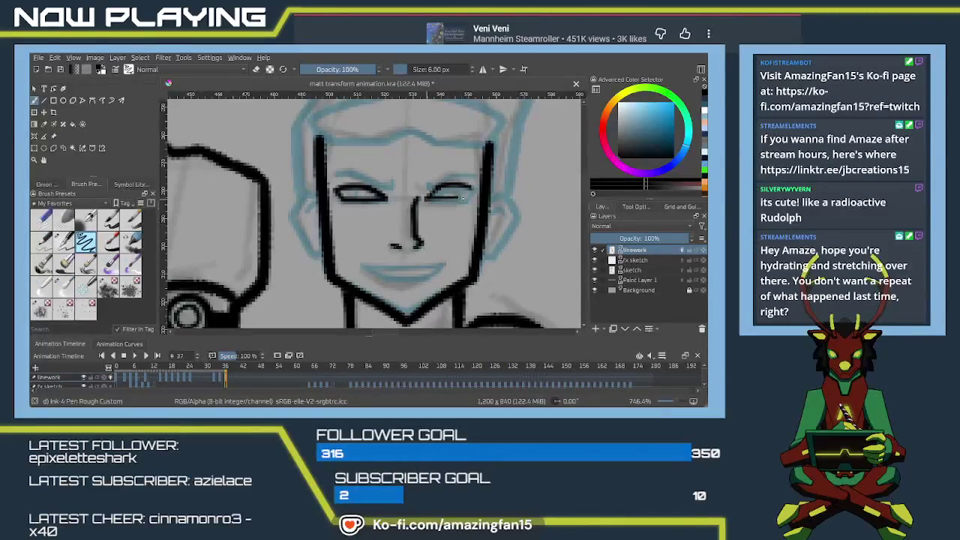
pyautogui.hotkey('ctrl', 'z')
pyautogui.moveTo(427, 199); pyautogui.dragTo(465, 196)
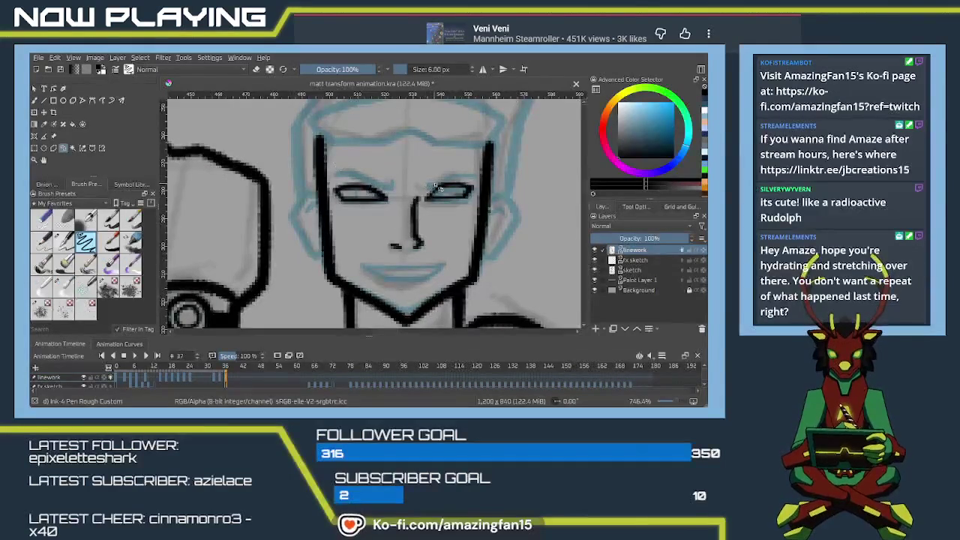
# Step: Select the right eye with a rectangular selection and transform it to match the left
pyautogui.hotkey('ctrl', 'r')
pyautogui.moveTo(420, 171); pyautogui.dragTo(478, 216)
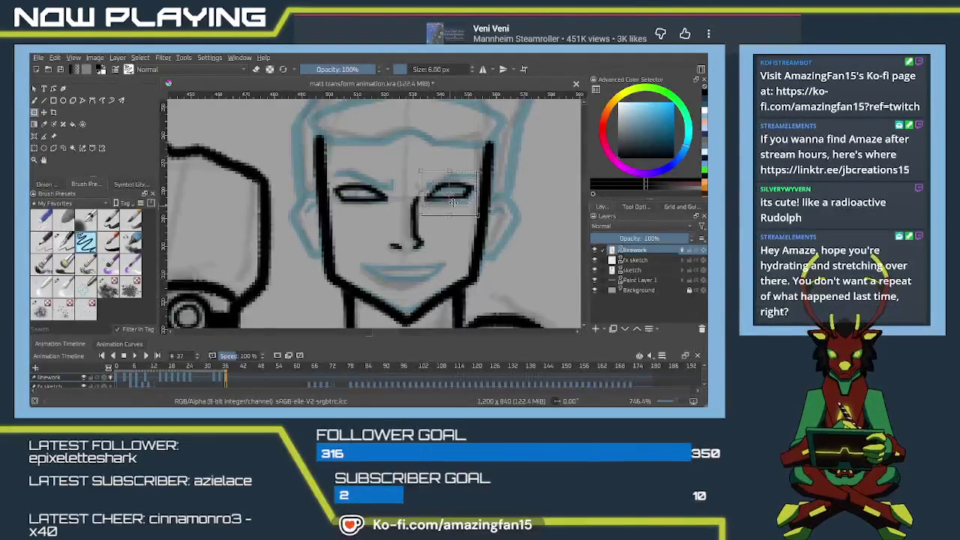
pyautogui.hotkey('ctrl', 'shift', 'a')
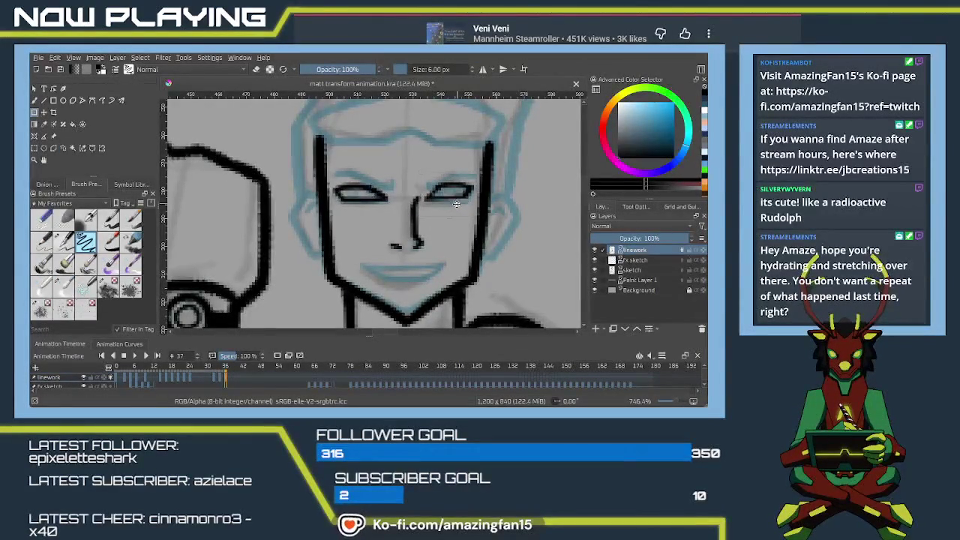
pyautogui.hotkey('ctrl', 'z')
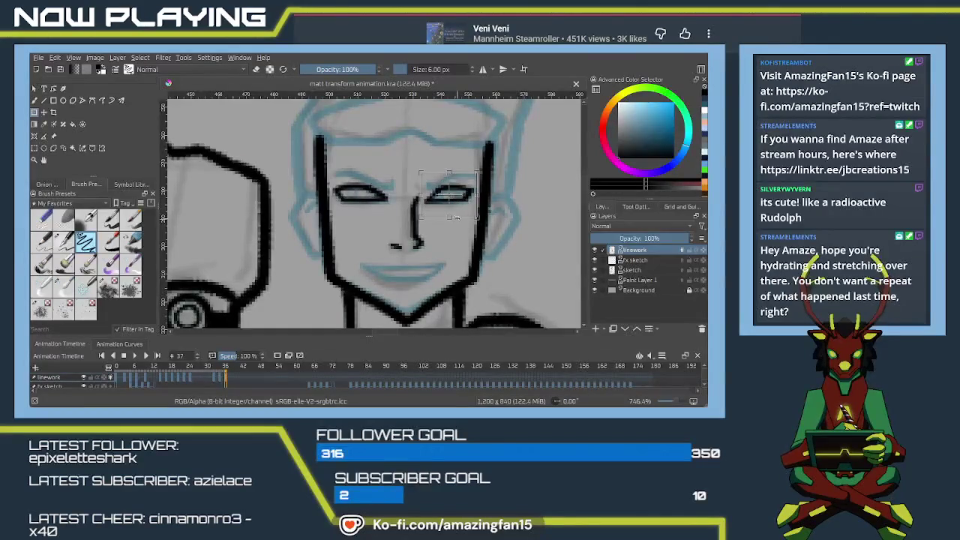
pyautogui.scroll(1, 450, 215)
pyautogui.scroll(1, 457, 214)
pyautogui.scroll(1, 465, 212)
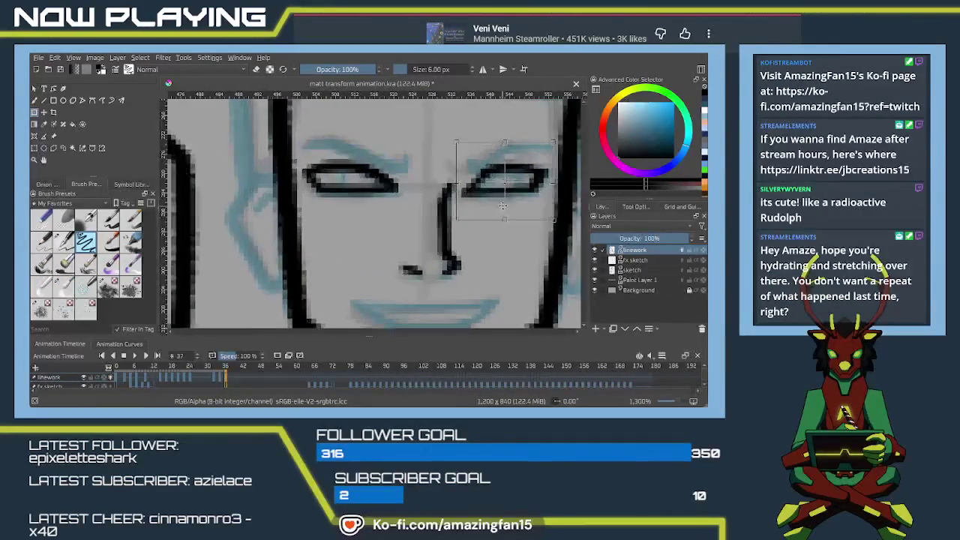
pyautogui.scroll(1, 475, 209)
pyautogui.moveTo(475, 209); pyautogui.dragTo(467, 210)
pyautogui.press('Return')
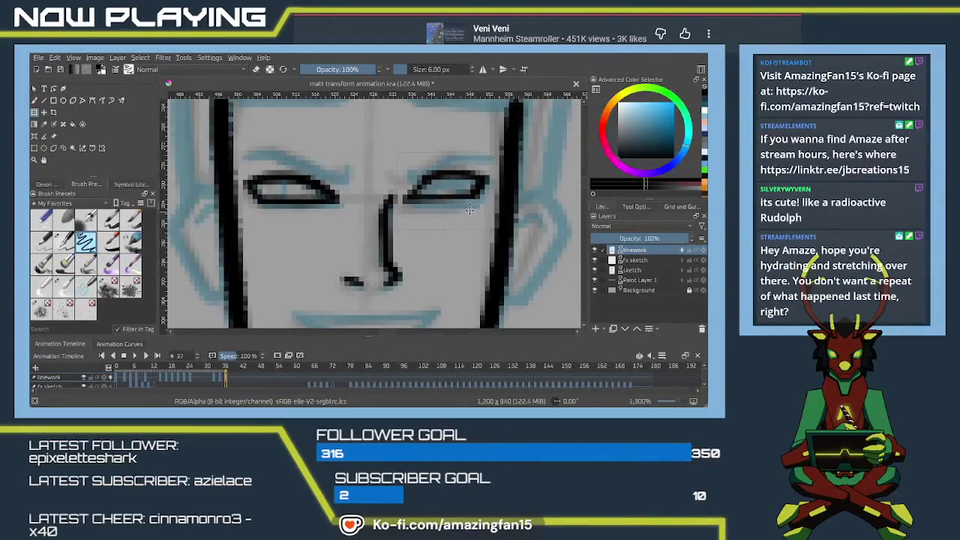
pyautogui.hotkey('ctrl', 't')
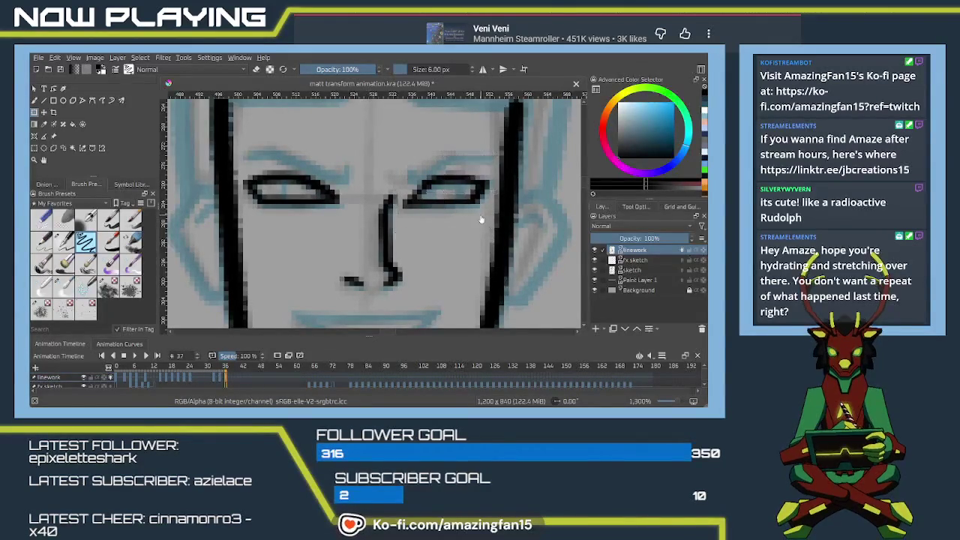
# Step: Commit the right-eye transform and ink one long black eyebrow stroke above both eyes
pyautogui.press('Return')
pyautogui.press('b')
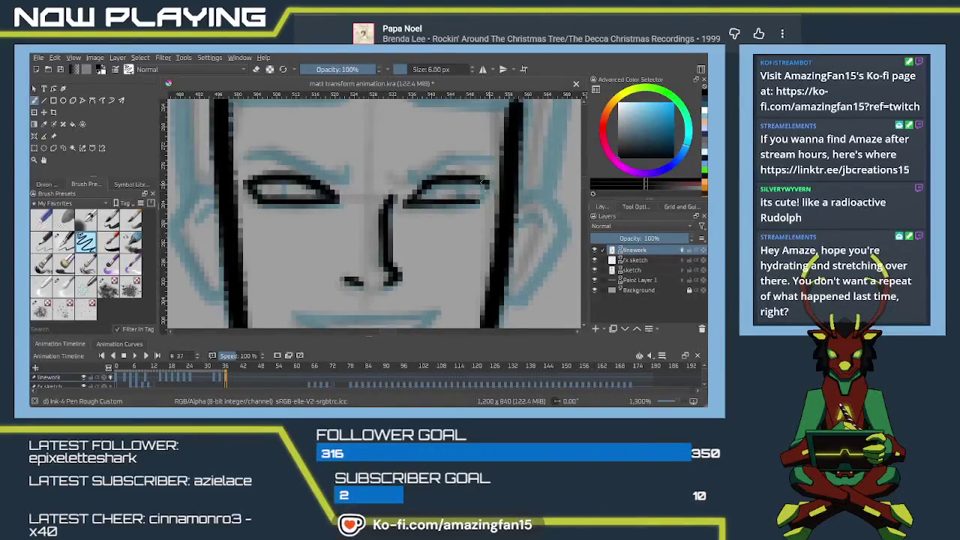
pyautogui.hscroll(-2, 353, 189)
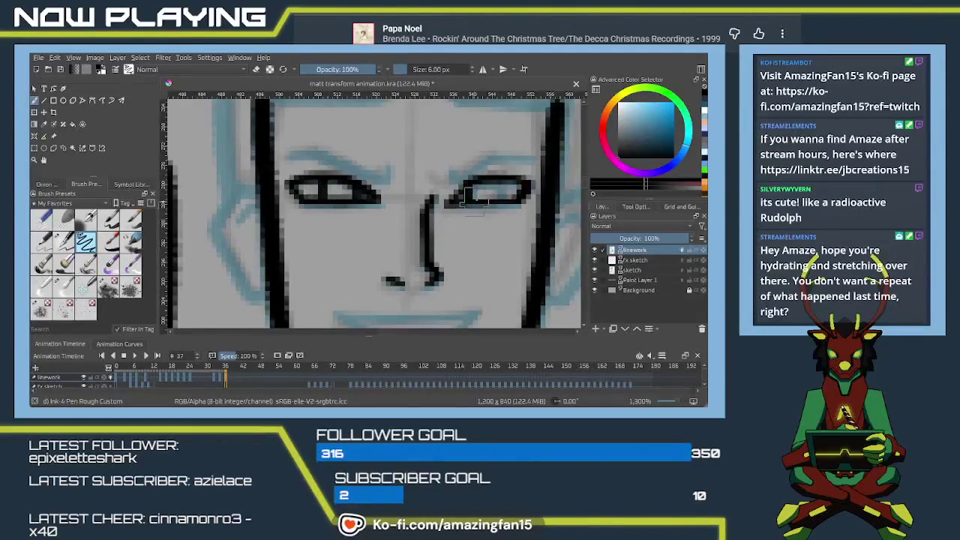
pyautogui.moveTo(411, 173); pyautogui.dragTo(477, 197)
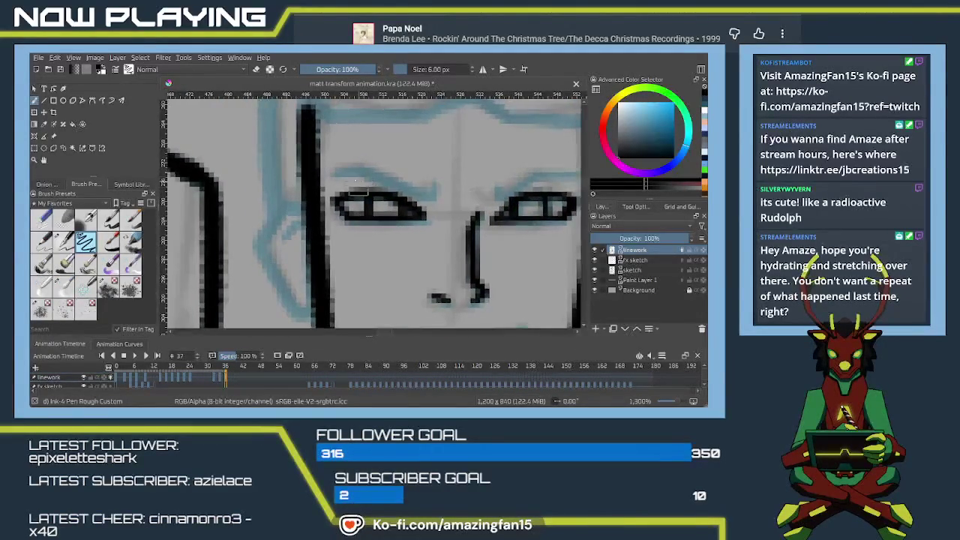
pyautogui.moveTo(383, 183); pyautogui.dragTo(373, 181)
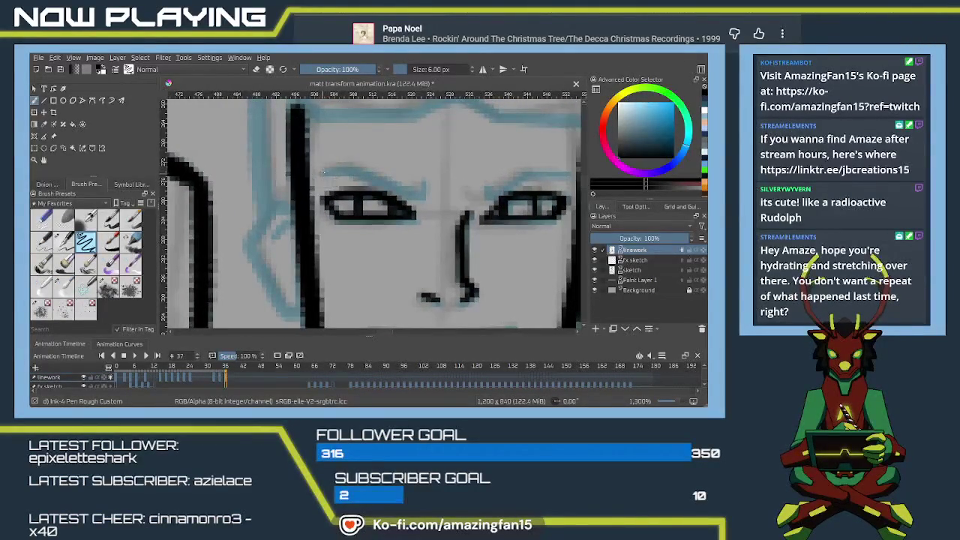
pyautogui.moveTo(323, 175)
pyautogui.mouseDown()
pyautogui.moveTo(412, 190)
pyautogui.moveTo(402, 184)
pyautogui.moveTo(432, 183)
pyautogui.moveTo(465, 161)
pyautogui.moveTo(507, 159)
pyautogui.mouseUp()
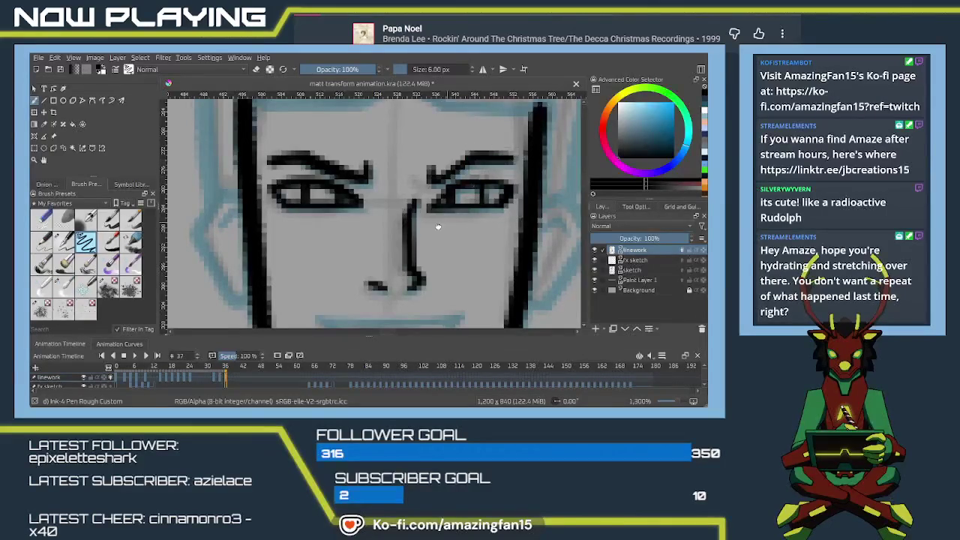
# Step: Outline the right ear in black from its top down toward the jaw
pyautogui.scroll(-3, 442, 225)
pyautogui.scroll(3, 433, 234)
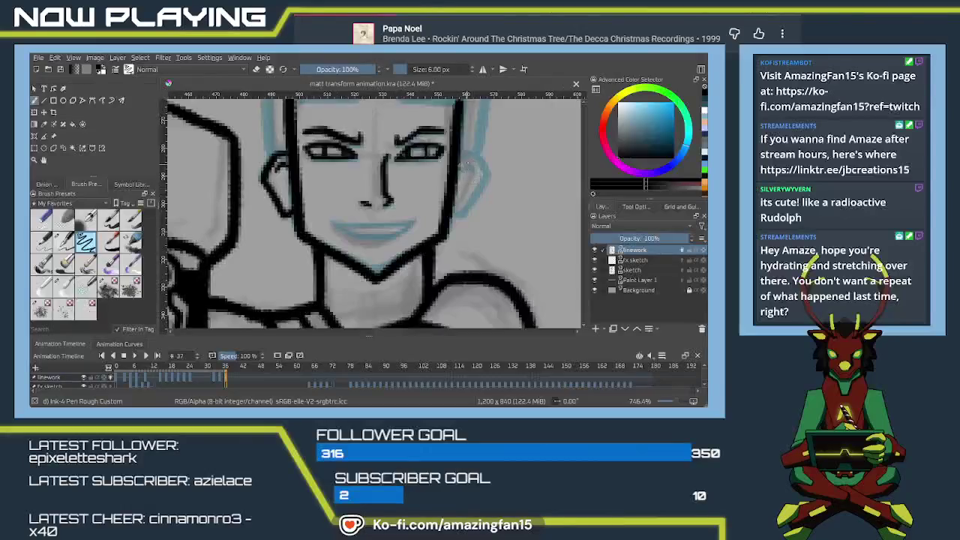
pyautogui.moveTo(471, 156); pyautogui.dragTo(488, 184)
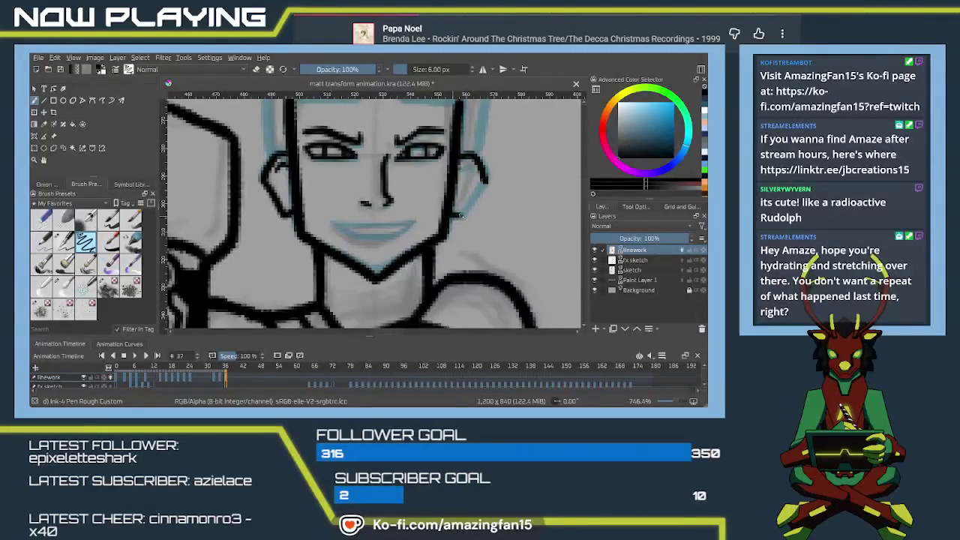
pyautogui.moveTo(483, 178); pyautogui.dragTo(459, 216)
pyautogui.hotkey('ctrl', 'z')
pyautogui.moveTo(483, 177); pyautogui.dragTo(465, 213)
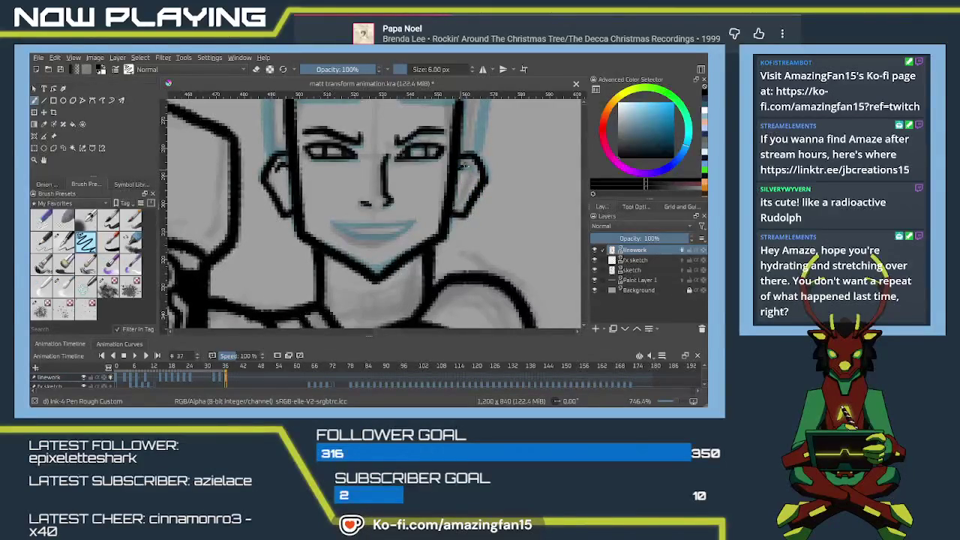
# Step: Ink the hairline arc from the left temple across the forehead to the right side
pyautogui.scroll(5, 435, 195)
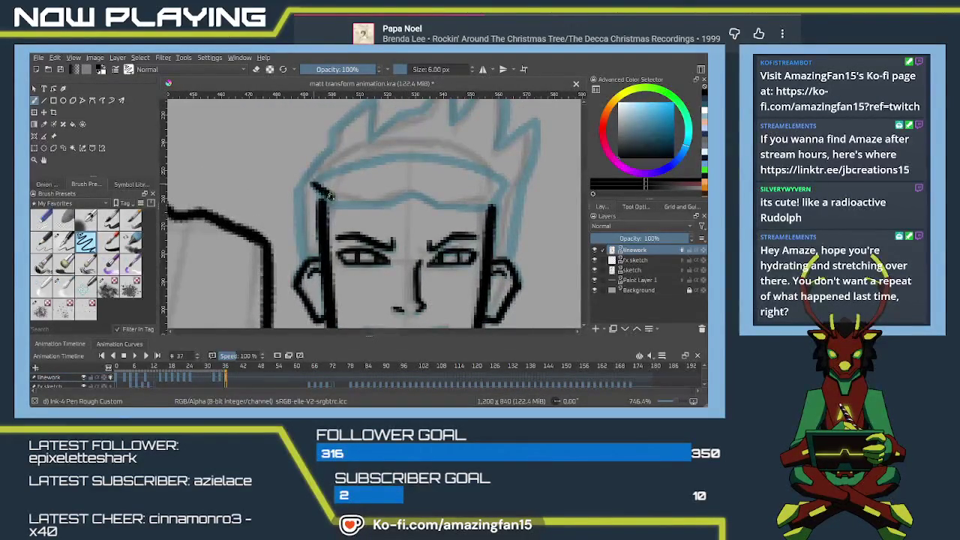
pyautogui.moveTo(311, 182); pyautogui.dragTo(330, 198)
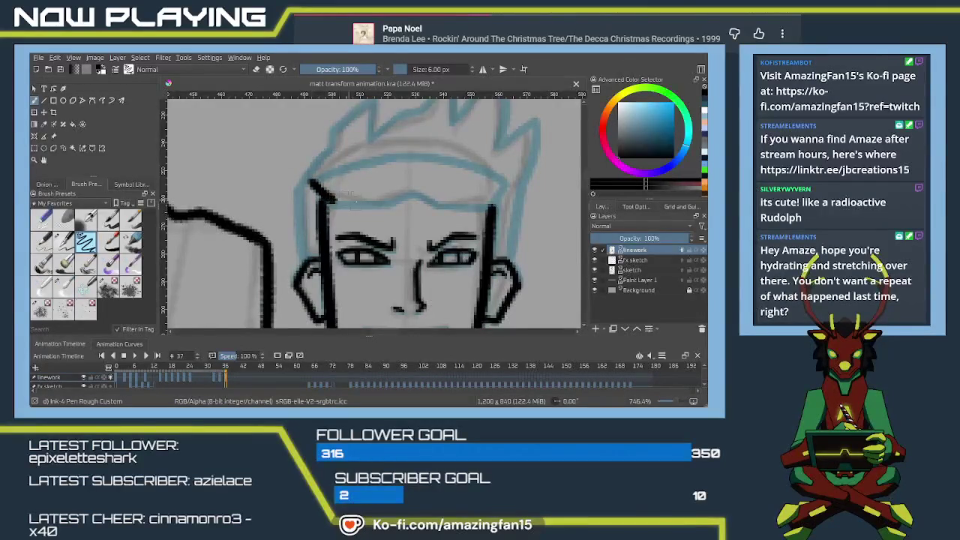
pyautogui.moveTo(330, 197); pyautogui.dragTo(382, 200)
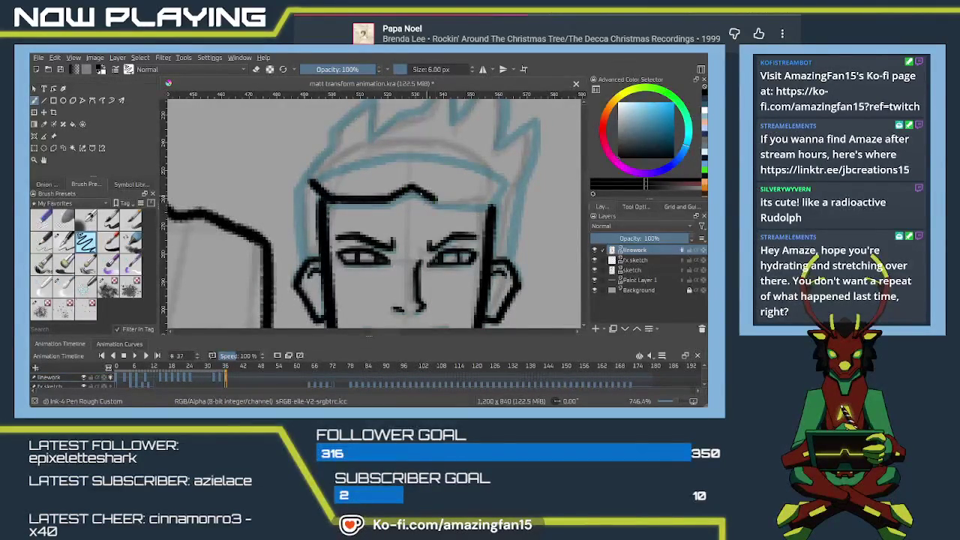
pyautogui.moveTo(401, 192); pyautogui.dragTo(482, 201)
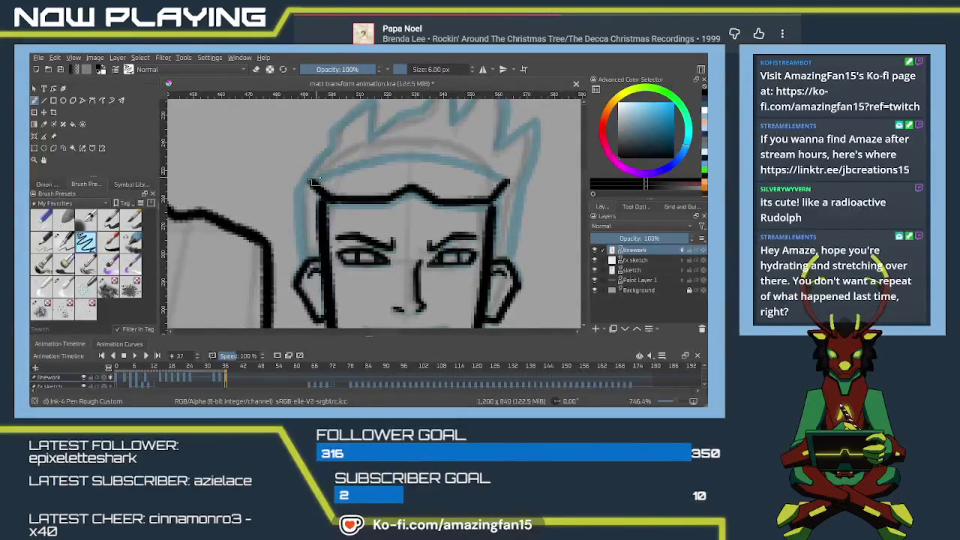
pyautogui.moveTo(310, 182)
pyautogui.mouseDown()
pyautogui.moveTo(441, 154)
pyautogui.moveTo(513, 189)
pyautogui.mouseUp()
pyautogui.hotkey('ctrl', 'z')
pyautogui.moveTo(405, 150); pyautogui.dragTo(502, 180)
pyautogui.scroll(-2, 492, 201)
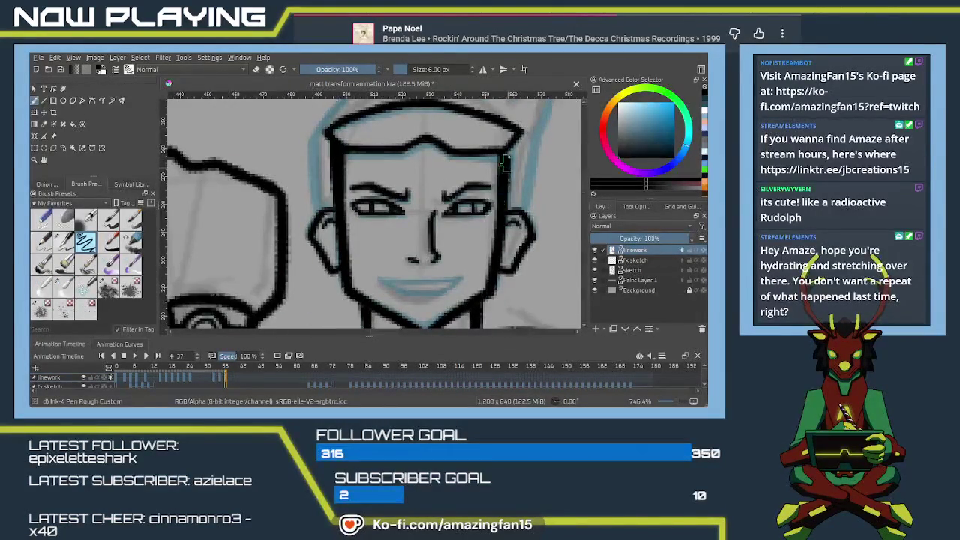
pyautogui.scroll(-2, 469, 163)
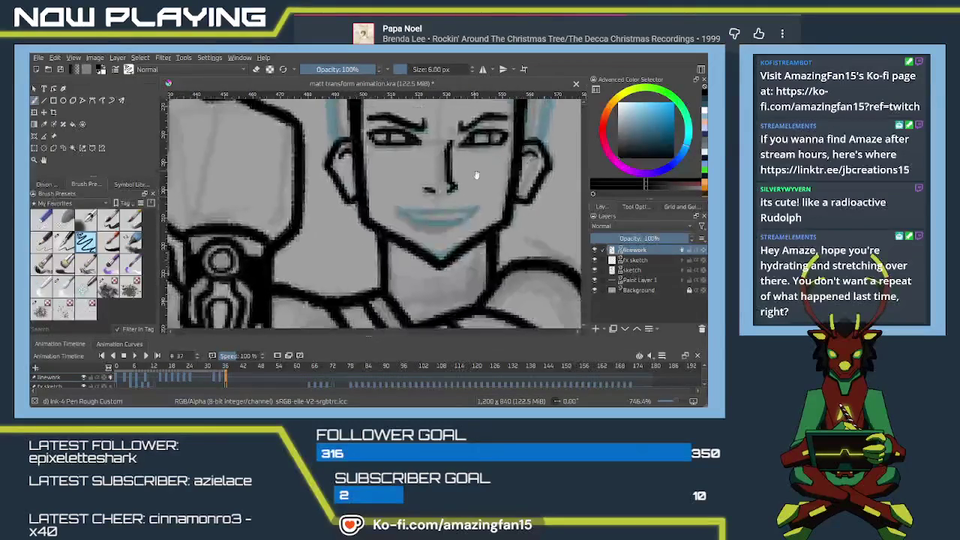
pyautogui.scroll(-2, 437, 210)
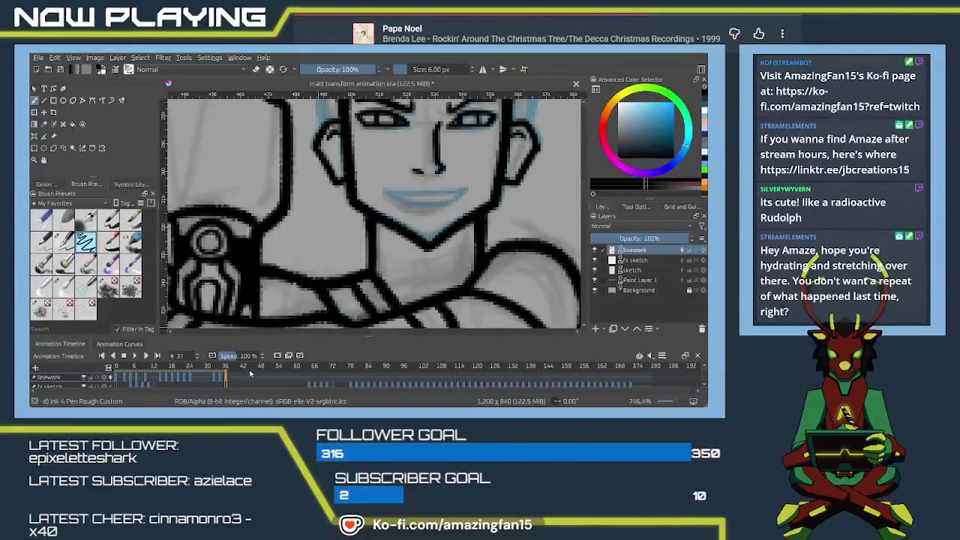
# Step: Check the sketch under the lineart, then ink the upper lip line
pyautogui.click(84, 378)
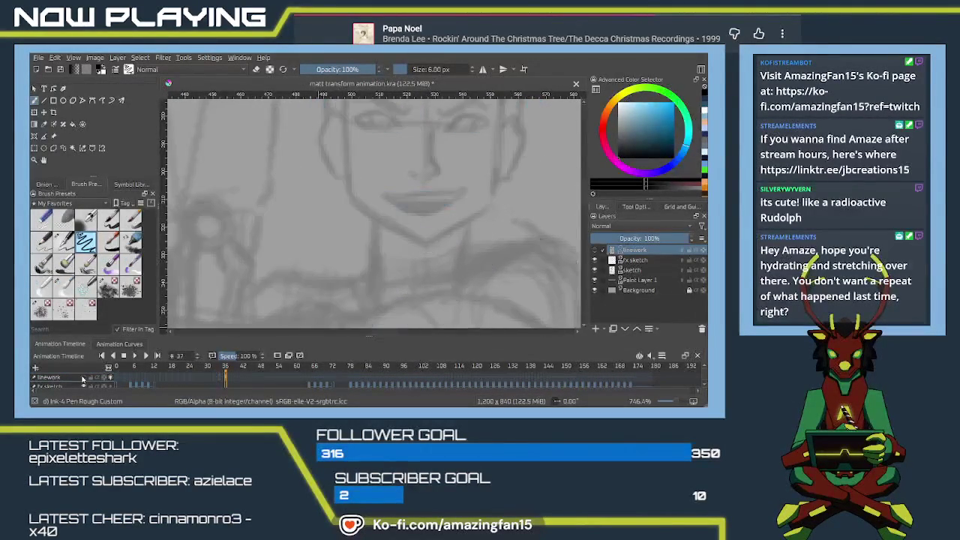
pyautogui.click(84, 377)
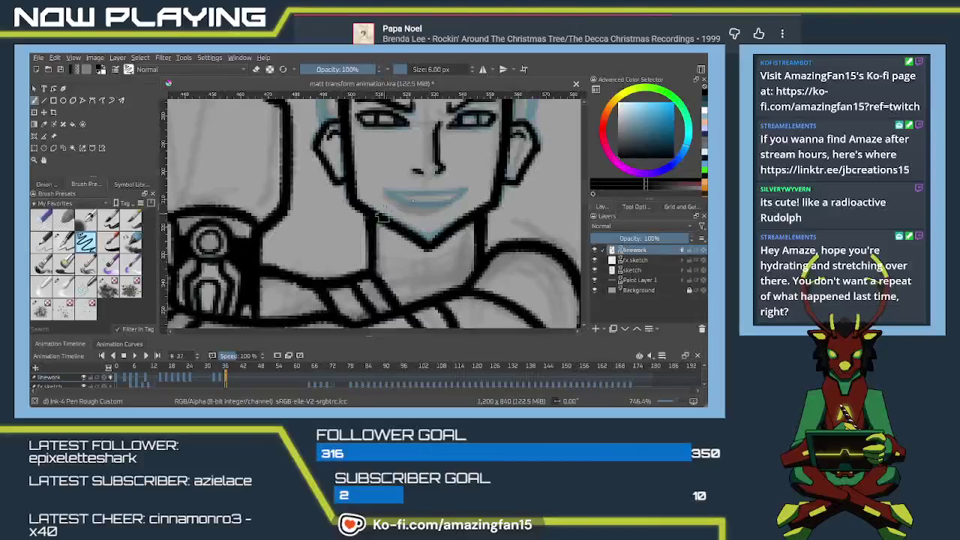
pyautogui.moveTo(388, 188); pyautogui.dragTo(458, 187)
pyautogui.hotkey('ctrl', 'z')
pyautogui.moveTo(385, 192); pyautogui.dragTo(461, 184)
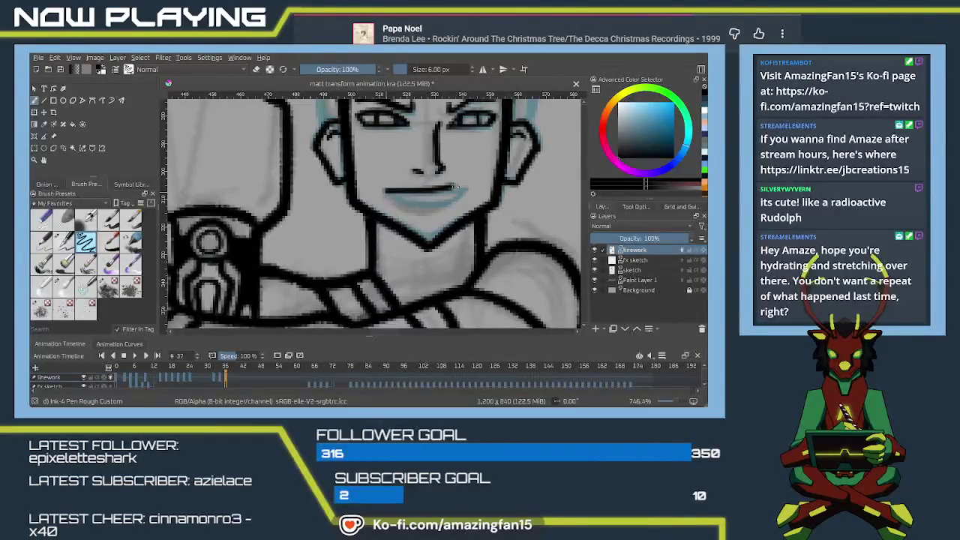
pyautogui.hotkey('ctrl', 'z')
pyautogui.moveTo(388, 192); pyautogui.dragTo(471, 184)
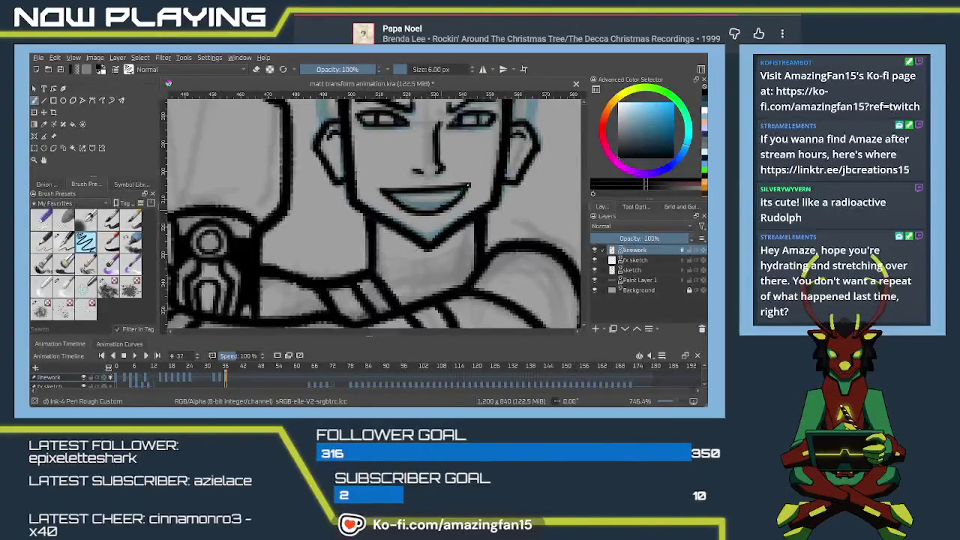
# Step: Try darkening the mouth interior, then compare neighbouring frames and zoom out
pyautogui.moveTo(396, 200)
pyautogui.mouseDown()
pyautogui.moveTo(453, 198)
pyautogui.moveTo(432, 204)
pyautogui.moveTo(446, 203)
pyautogui.mouseUp()
pyautogui.hotkey('ctrl', 'z')
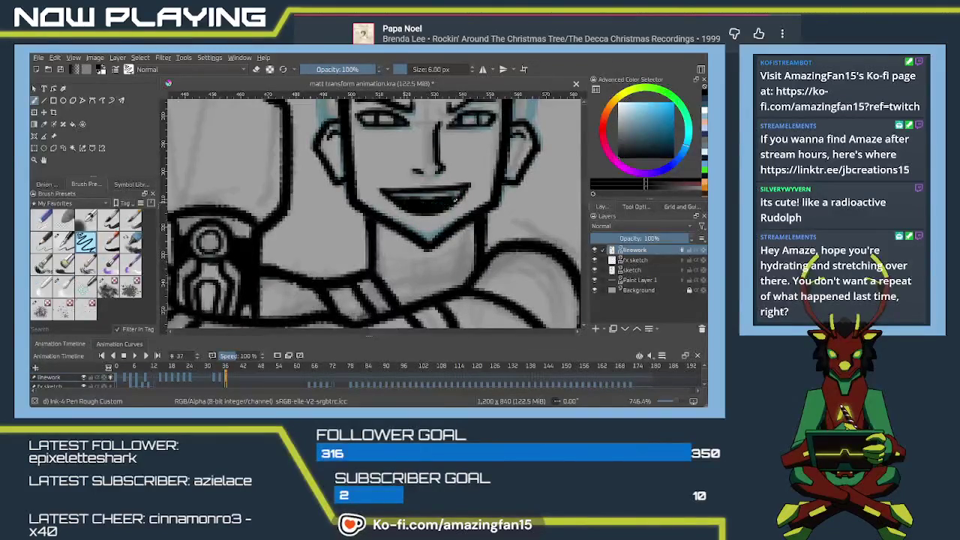
pyautogui.press('space')
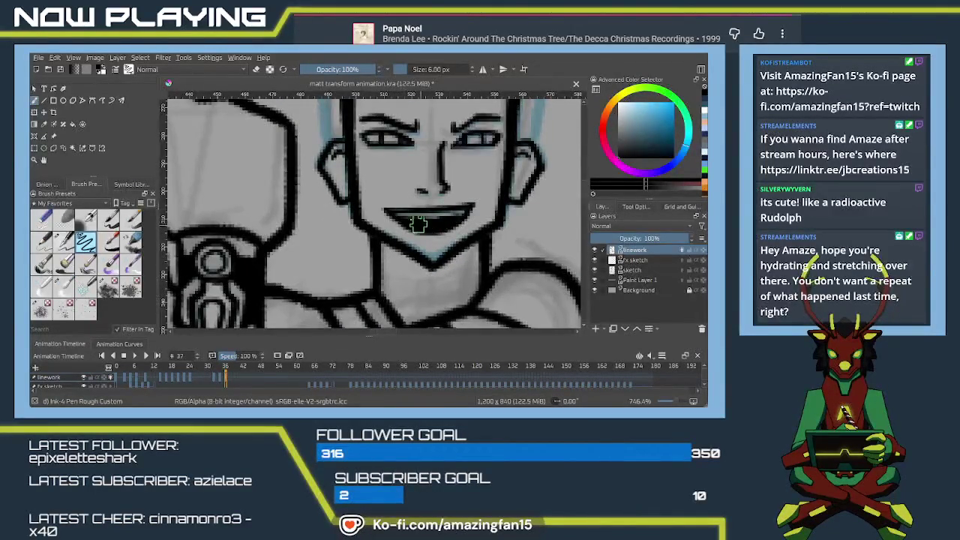
pyautogui.hotkey('ctrl', 'z')
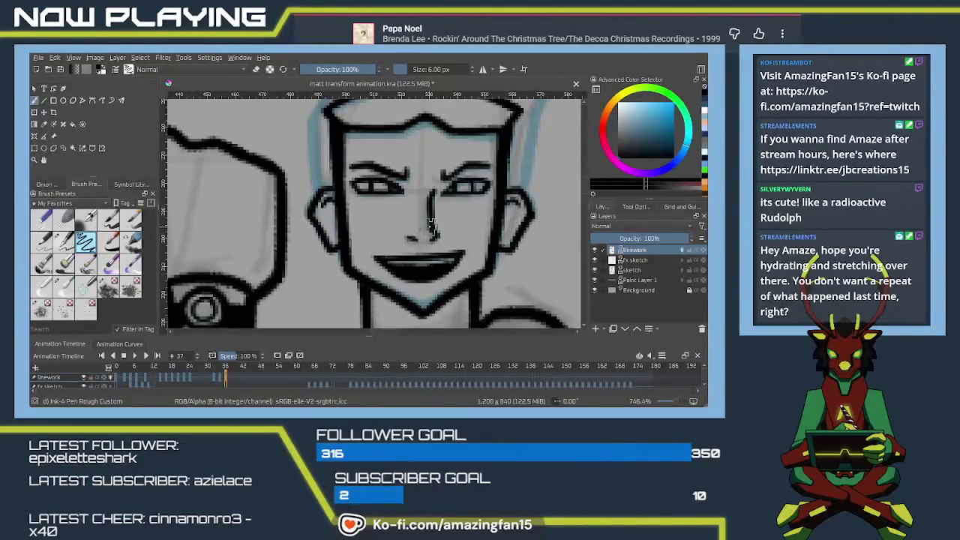
pyautogui.scroll(-1, 428, 242)
pyautogui.scroll(-2, 431, 229)
pyautogui.scroll(-2, 433, 218)
pyautogui.scroll(-2, 433, 217)
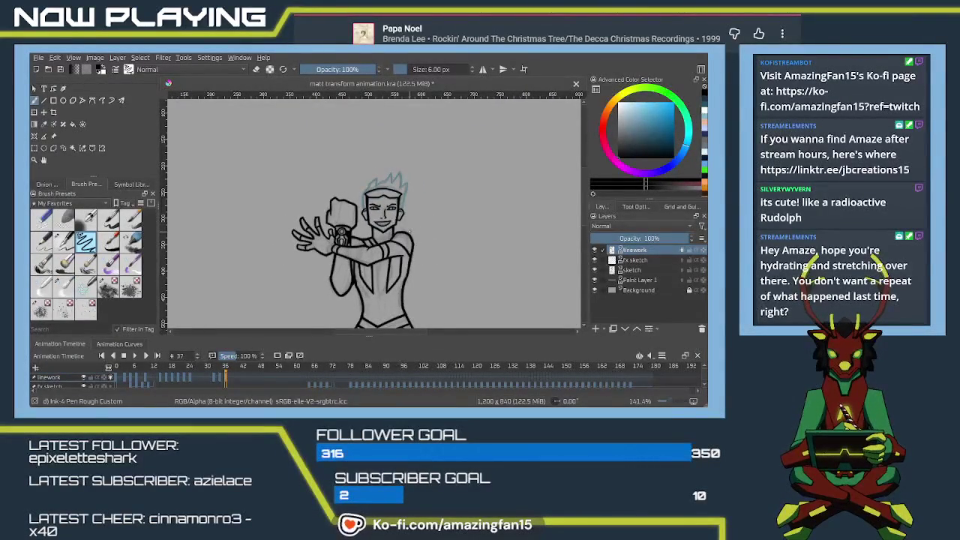
# Step: Zoom in and darken the character's mouth with a short ink stroke
pyautogui.scroll(1, 410, 232)
pyautogui.scroll(1, 411, 231)
pyautogui.scroll(2, 410, 230)
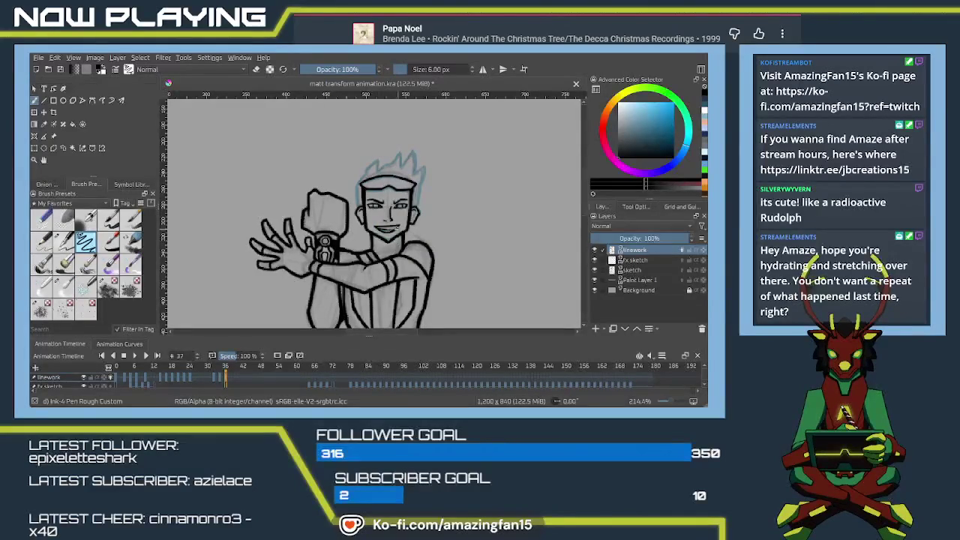
pyautogui.moveTo(379, 227); pyautogui.dragTo(385, 229)
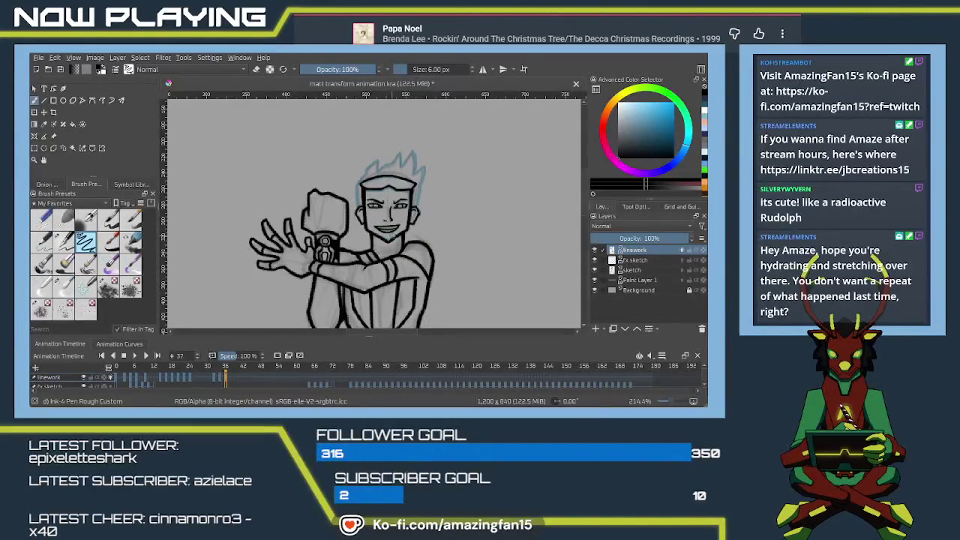
# Step: Show the Tool Options panel, try another fill mode, then return to the brush and zoom in
pyautogui.click(633, 207)
pyautogui.click(638, 231)
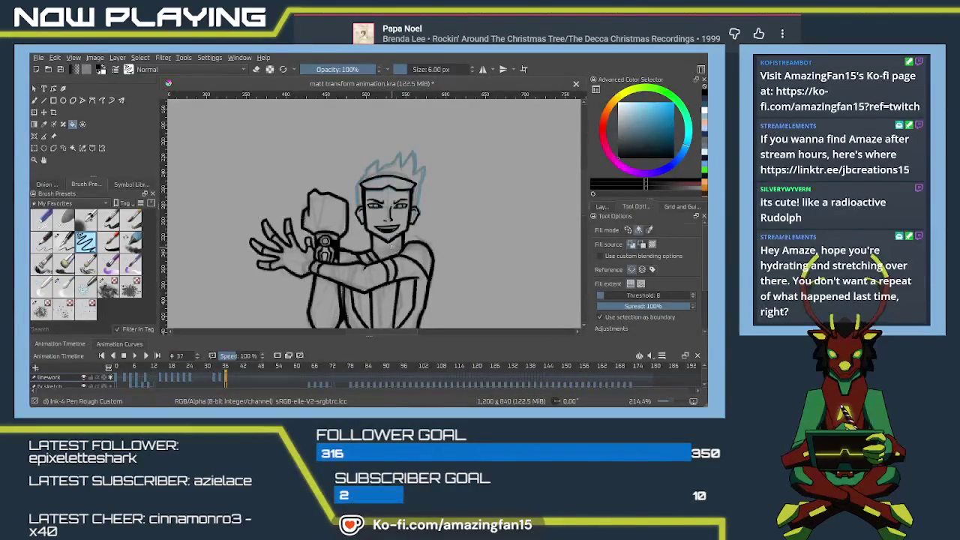
pyautogui.press('b')
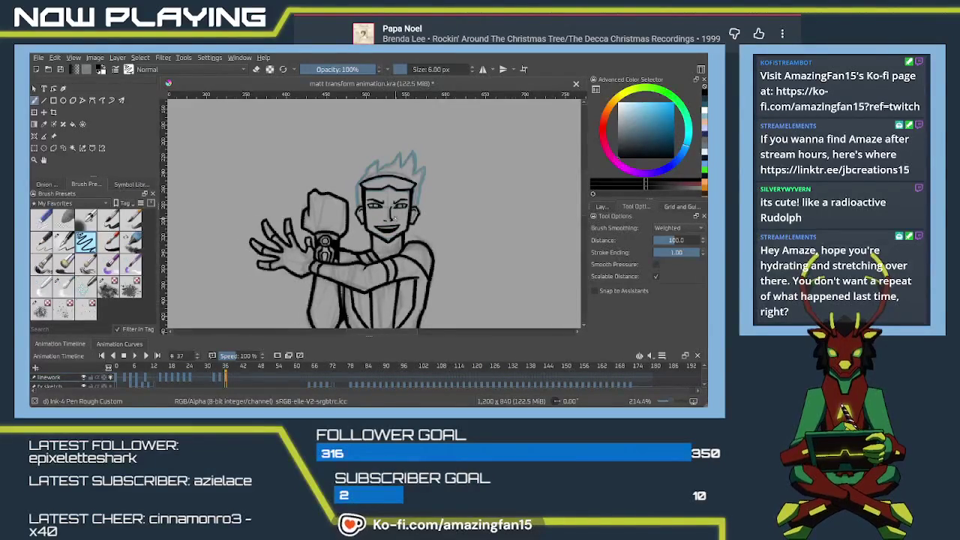
pyautogui.scroll(2, 394, 218)
pyautogui.scroll(1, 382, 204)
pyautogui.scroll(2, 375, 194)
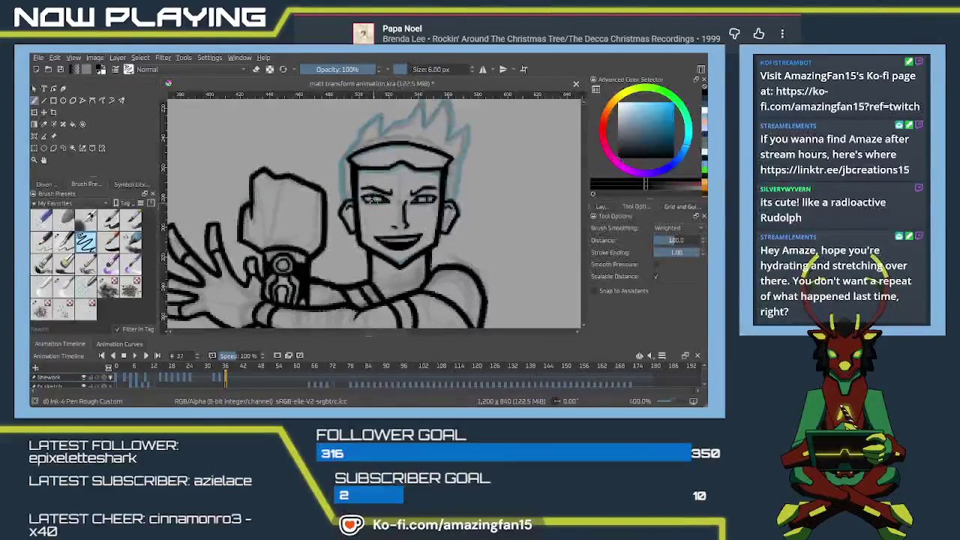
# Step: Ink the left hair and the right hair spike's edge, undoing the redrawn spike strokes
pyautogui.scroll(1, 367, 197)
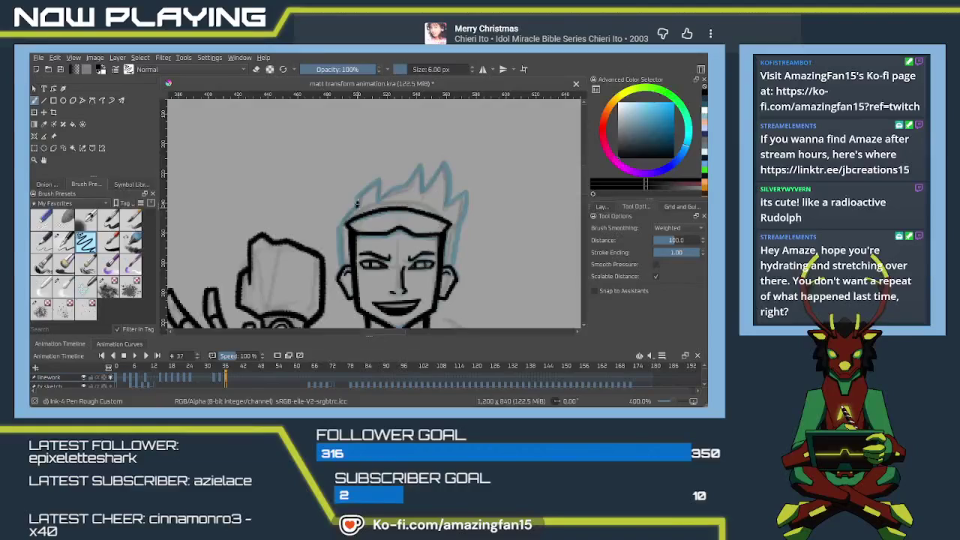
pyautogui.moveTo(357, 204); pyautogui.dragTo(376, 183)
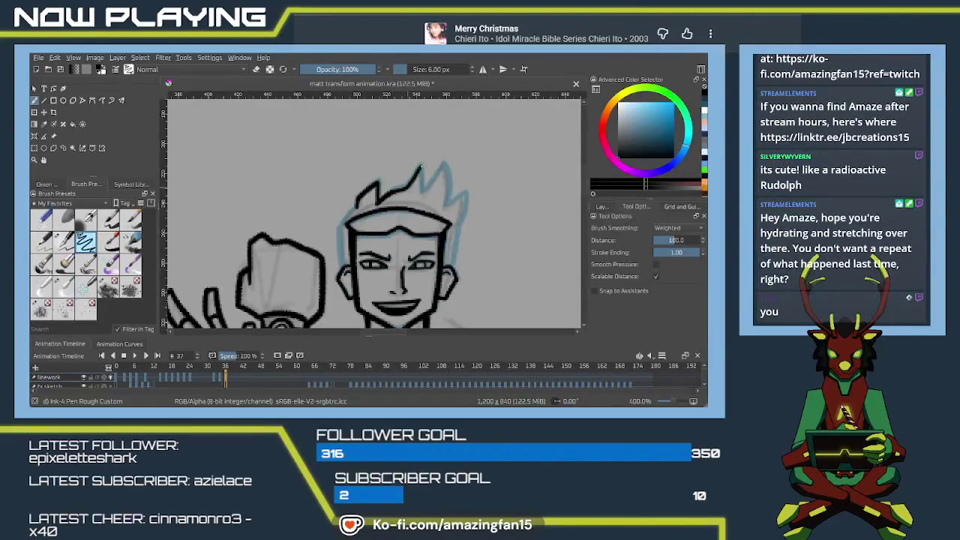
pyautogui.moveTo(420, 166)
pyautogui.mouseDown()
pyautogui.moveTo(423, 193)
pyautogui.moveTo(442, 167)
pyautogui.mouseUp()
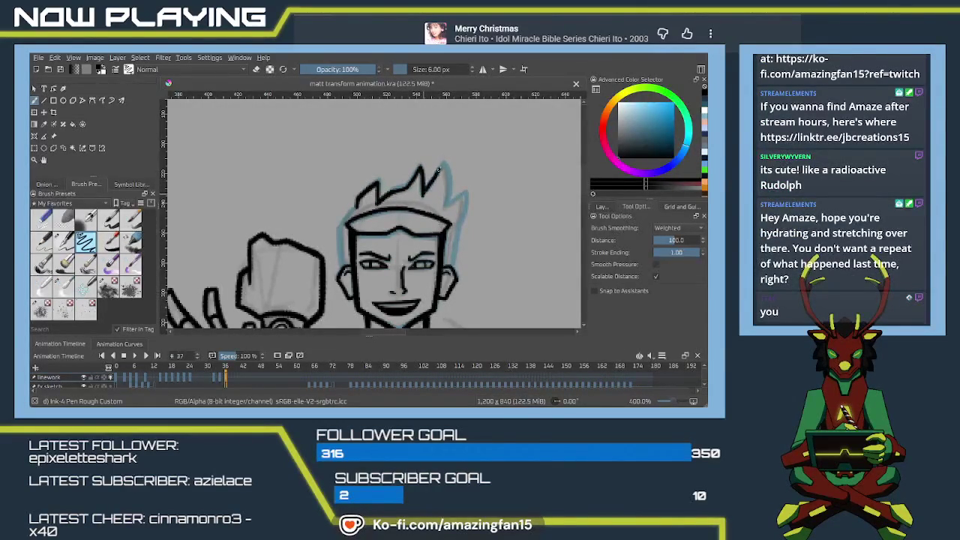
pyautogui.moveTo(424, 194); pyautogui.dragTo(441, 166)
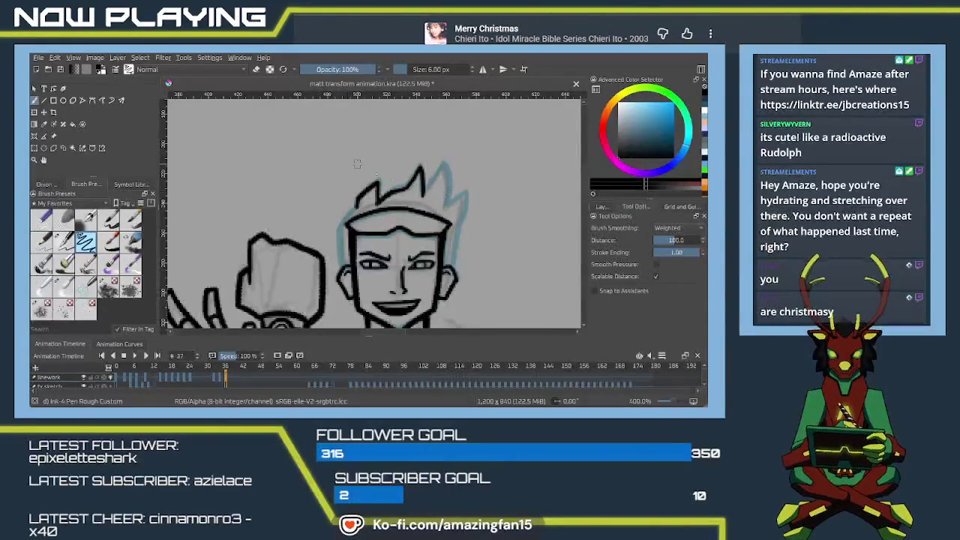
pyautogui.moveTo(447, 192); pyautogui.dragTo(410, 193)
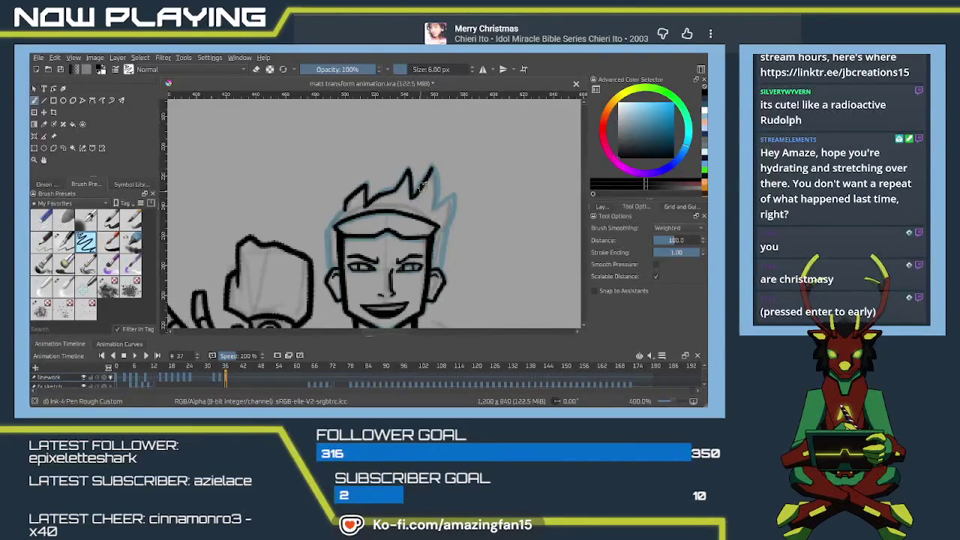
pyautogui.hotkey('ctrl', 'z')
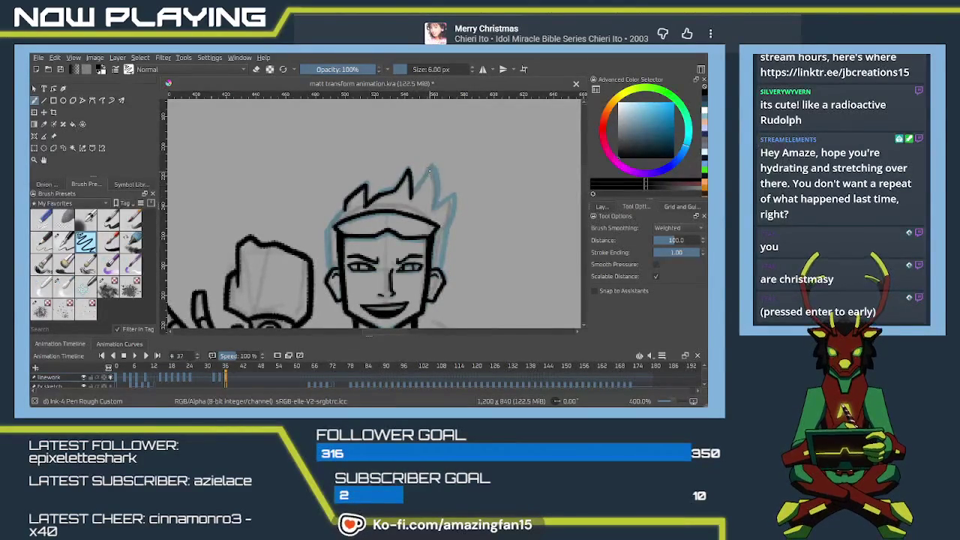
pyautogui.moveTo(430, 167); pyautogui.dragTo(410, 196)
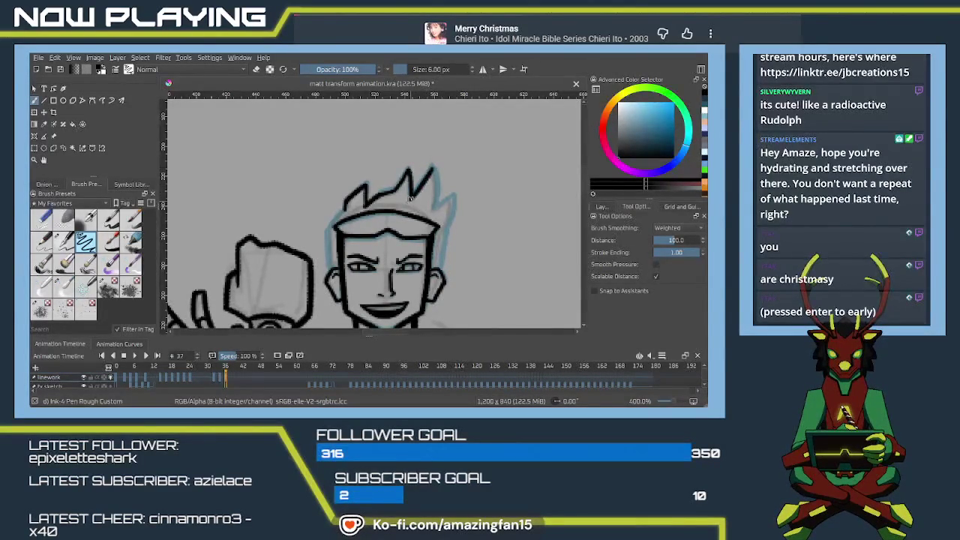
pyautogui.hotkey('ctrl', 'z')
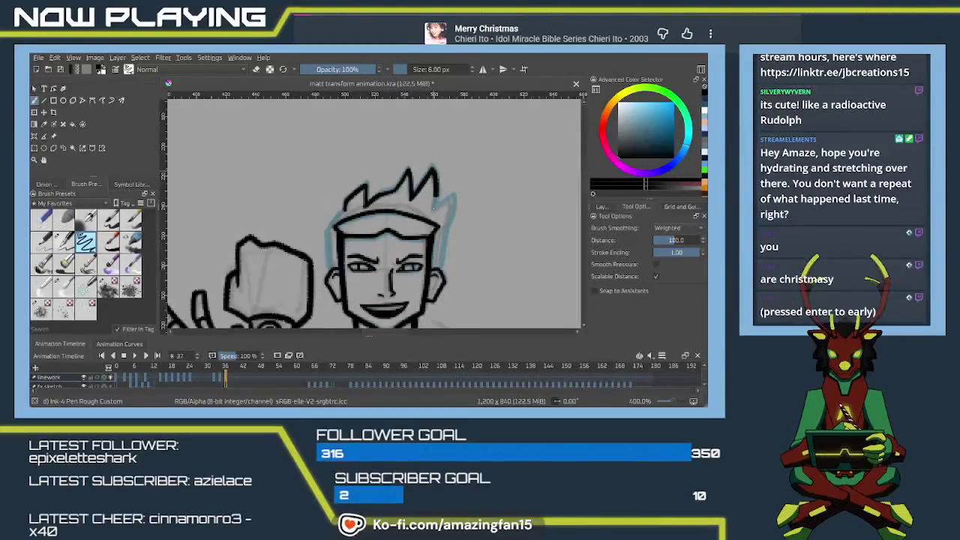
# Step: Ink the left and right outlines of the head and face, plus a dark mark near the collar
pyautogui.moveTo(324, 223); pyautogui.dragTo(380, 170)
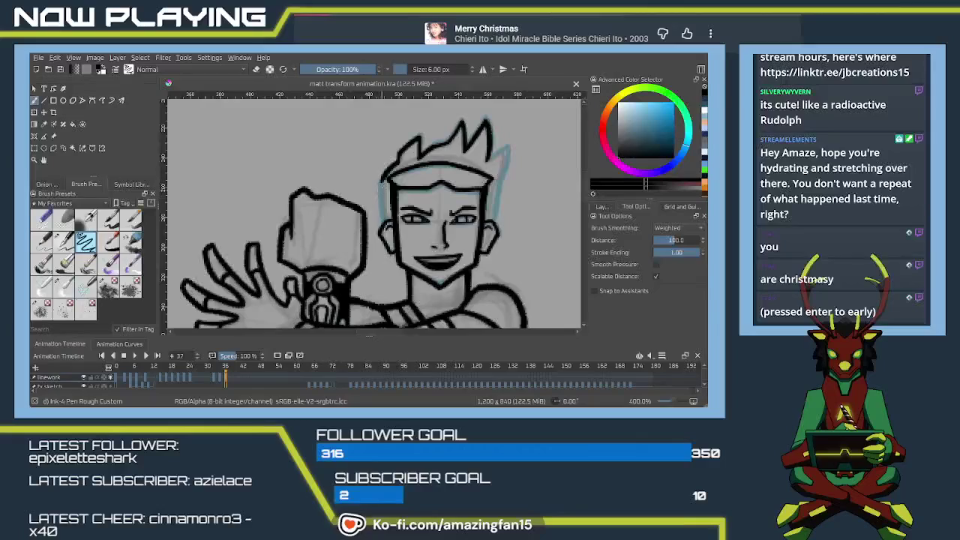
pyautogui.moveTo(382, 180); pyautogui.dragTo(382, 225)
pyautogui.moveTo(380, 192); pyautogui.dragTo(384, 220)
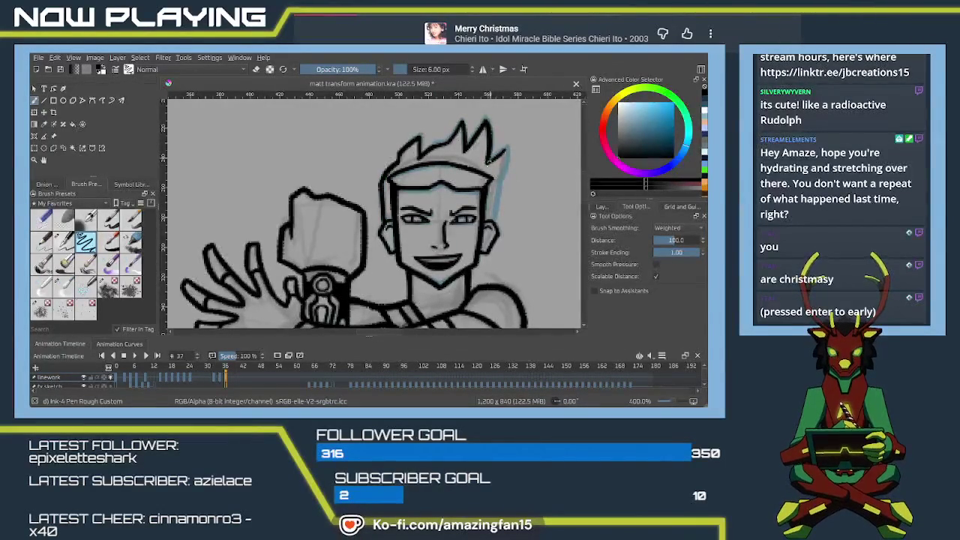
pyautogui.moveTo(507, 148); pyautogui.dragTo(491, 224)
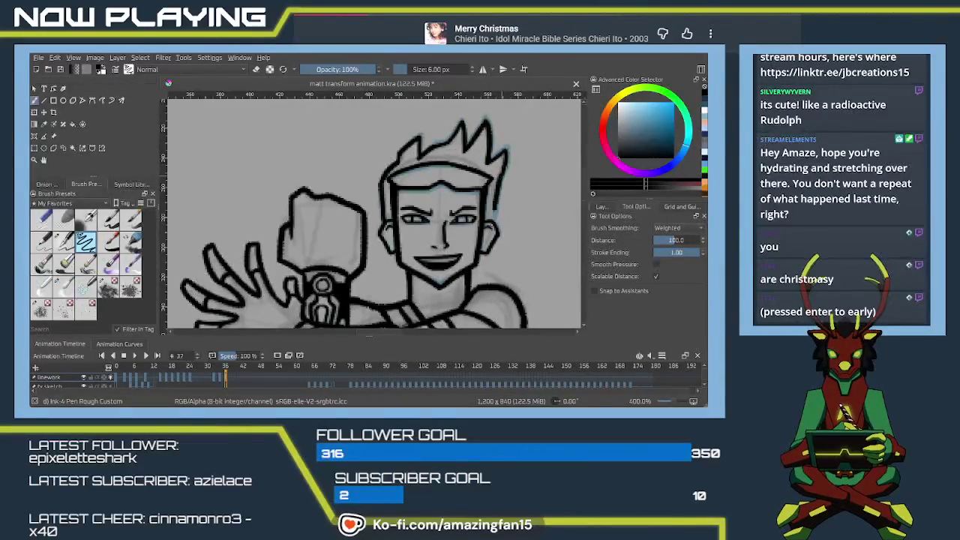
pyautogui.moveTo(498, 177); pyautogui.dragTo(490, 221)
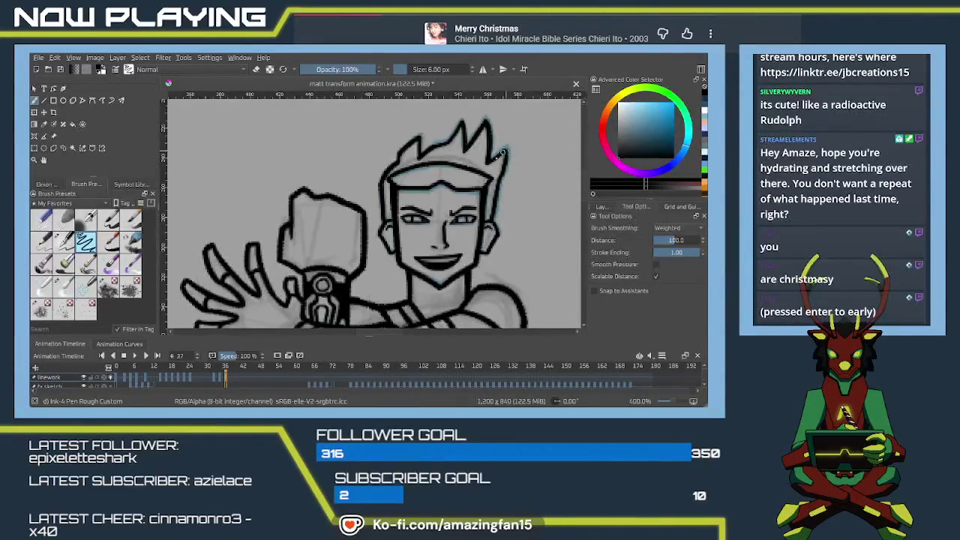
pyautogui.scroll(-2, 426, 252)
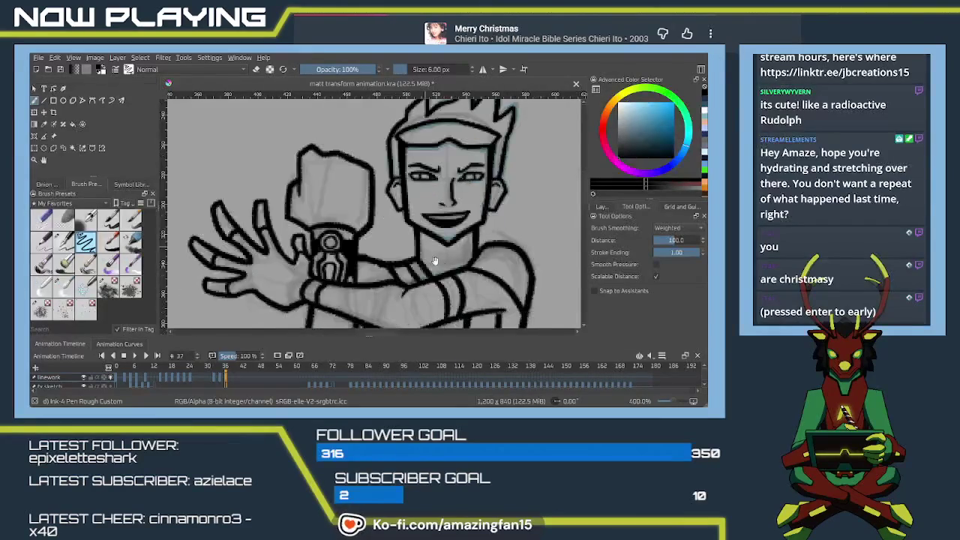
pyautogui.scroll(3, 424, 256)
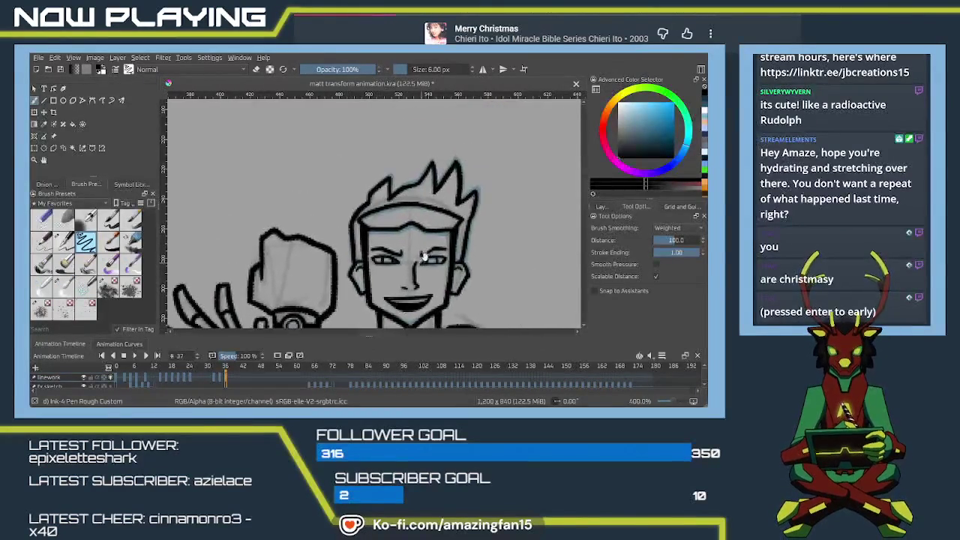
pyautogui.scroll(-1, 423, 257)
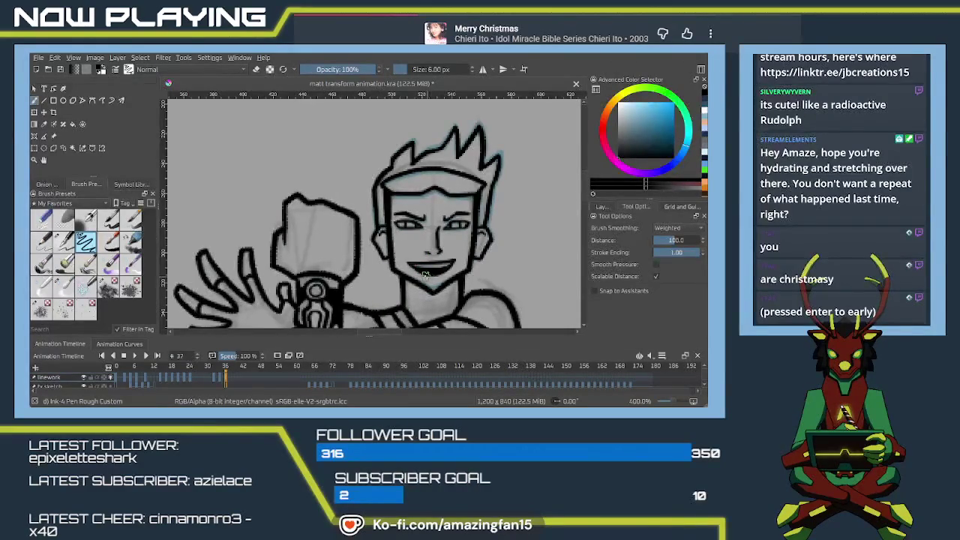
pyautogui.moveTo(424, 317); pyautogui.dragTo(436, 323)
# Step: Save the animation file with Ctrl+S and jump to frame 39 on the timeline
pyautogui.hotkey('ctrl', 's')
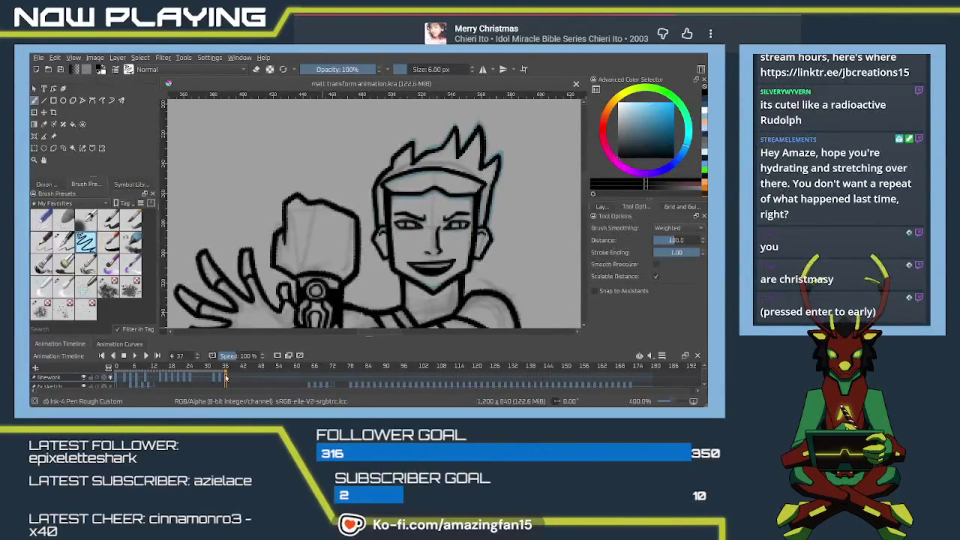
pyautogui.click(231, 379)
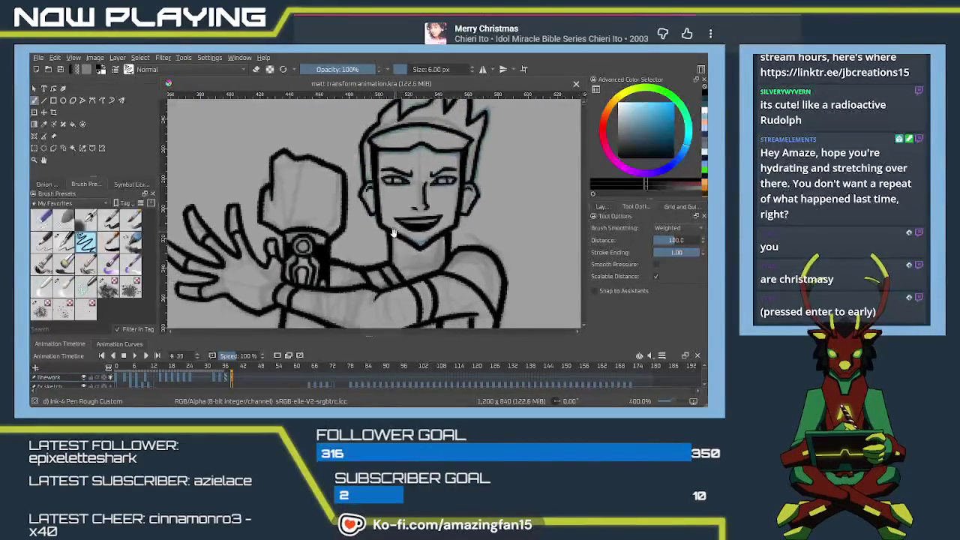
pyautogui.click(84, 378)
pyautogui.click(84, 378)
pyautogui.click(84, 378)
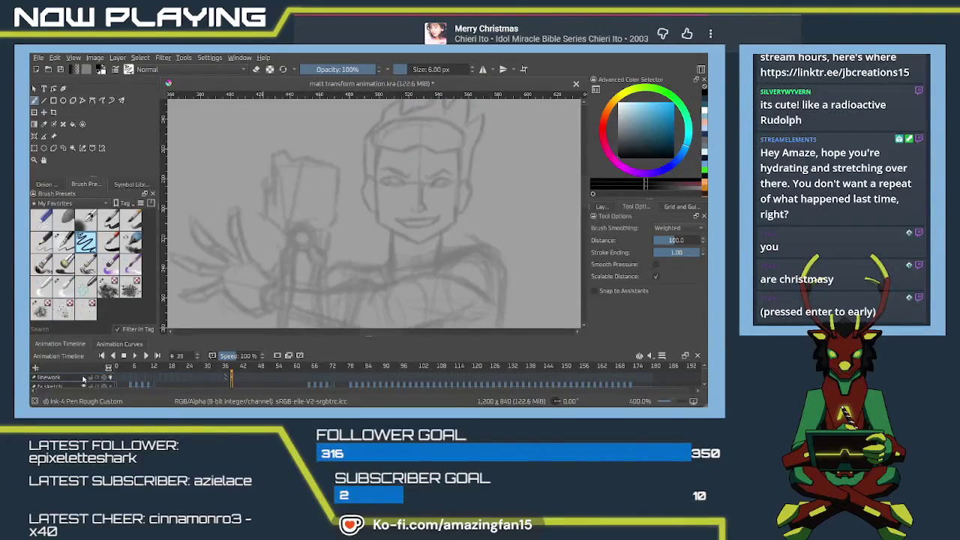
pyautogui.click(83, 377)
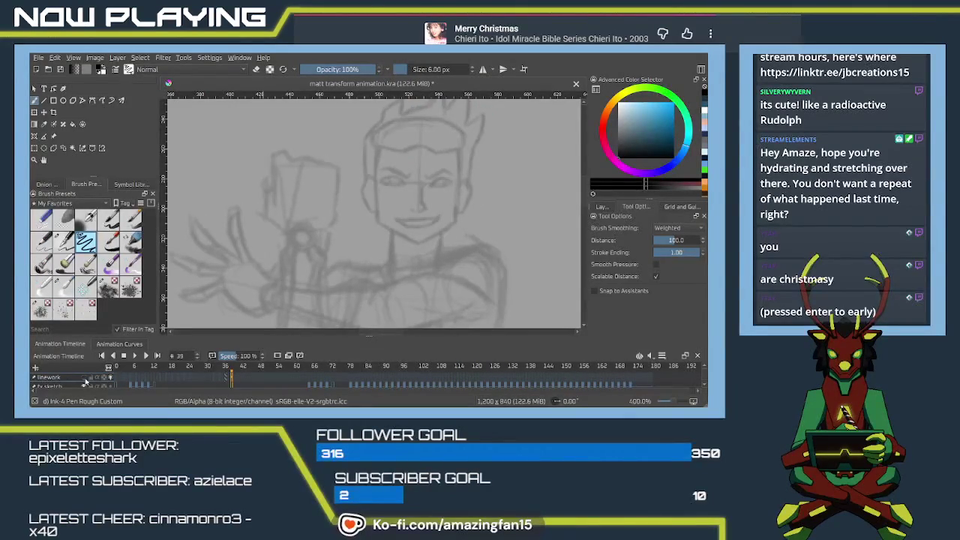
pyautogui.click(84, 377)
pyautogui.click(84, 378)
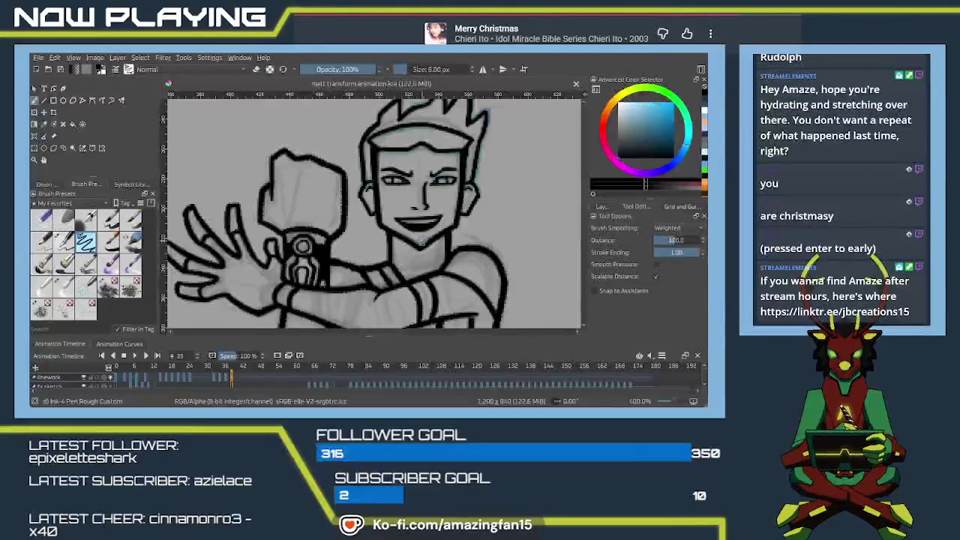
# Step: Paint blue guide strokes under the chin and over the mouth, checking frame 37 for reference
pyautogui.scroll(2, 422, 242)
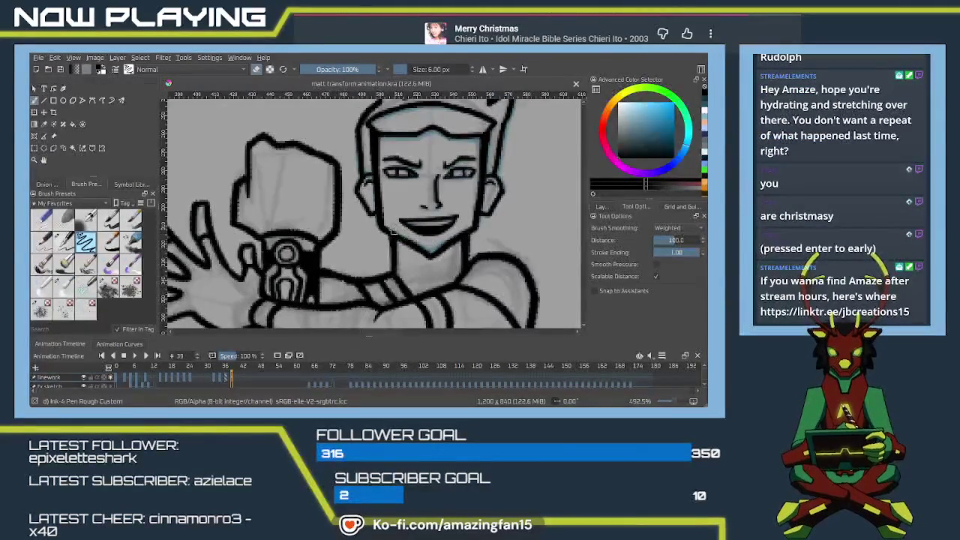
pyautogui.moveTo(399, 221); pyautogui.dragTo(437, 228)
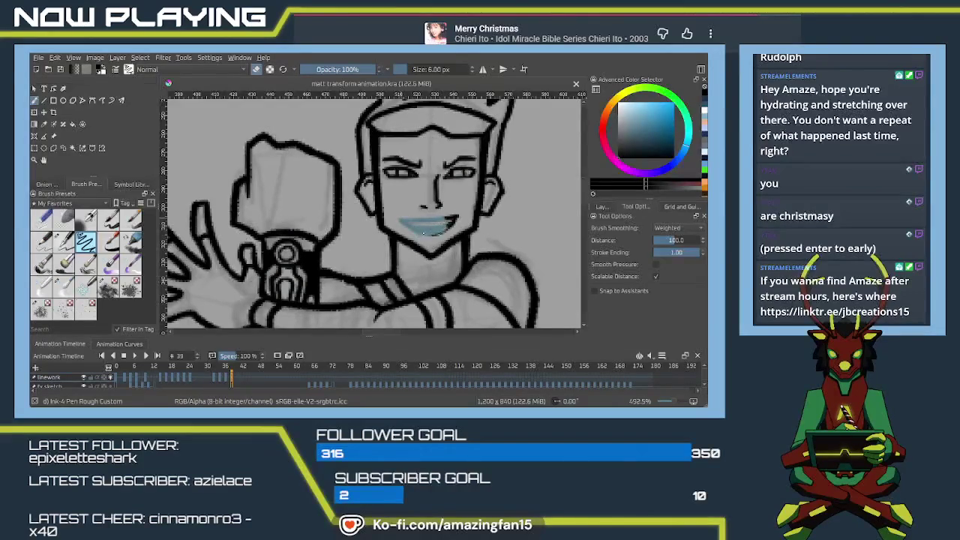
pyautogui.press('Left')
pyautogui.press('Left')
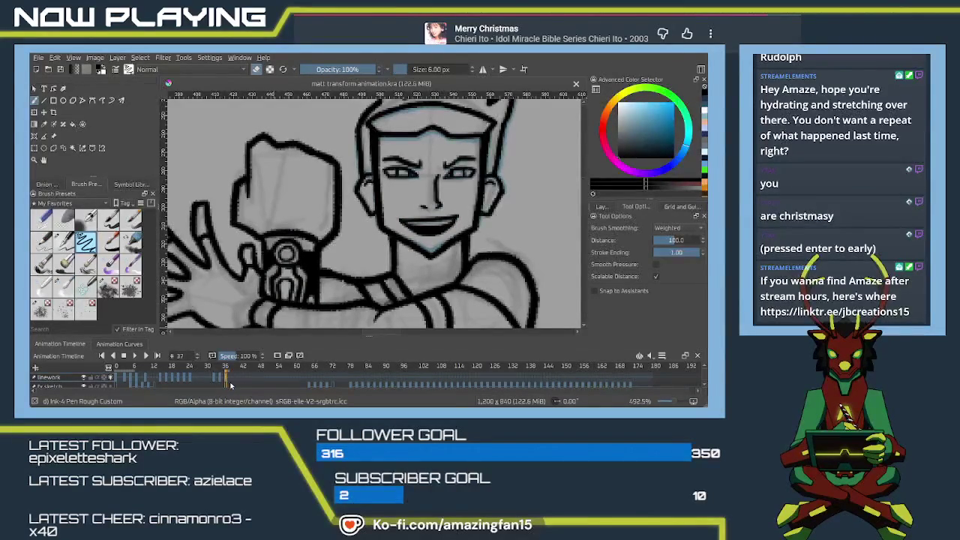
pyautogui.click(231, 380)
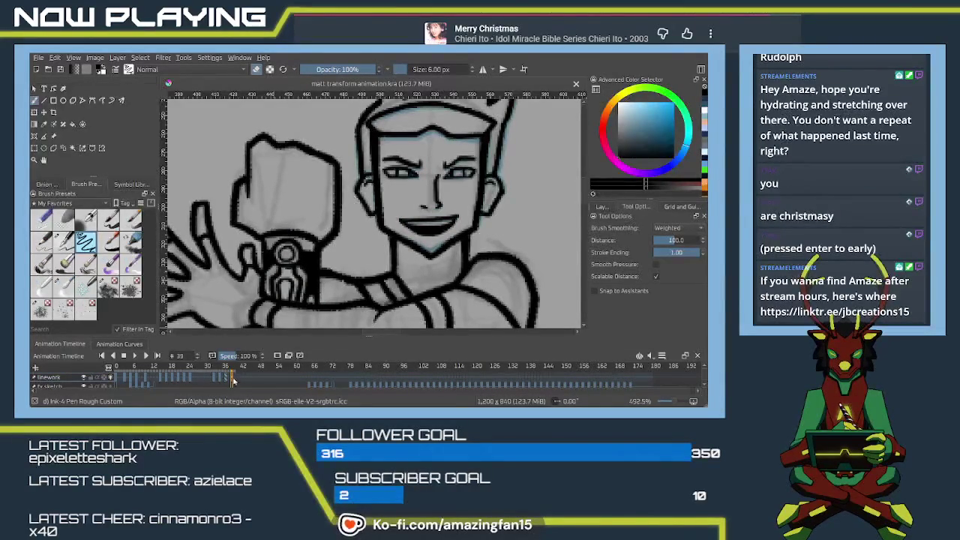
pyautogui.moveTo(418, 222); pyautogui.dragTo(458, 216)
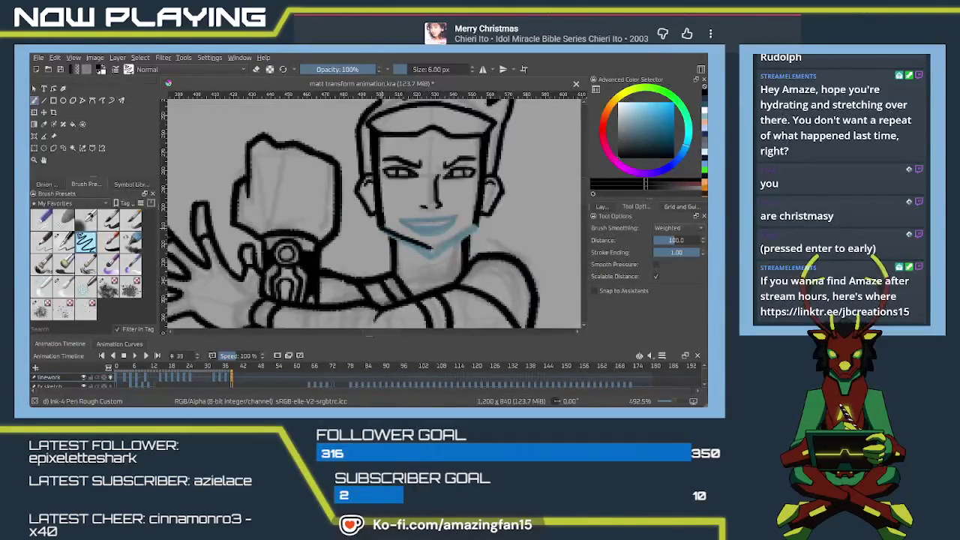
# Step: Ink the left chin line and retry the right chin stroke several times, undoing each attempt
pyautogui.moveTo(380, 226); pyautogui.dragTo(426, 250)
pyautogui.hotkey('ctrl', 'z')
pyautogui.hotkey('ctrl', 'shift', 'z')
pyautogui.hotkey('ctrl', 'z')
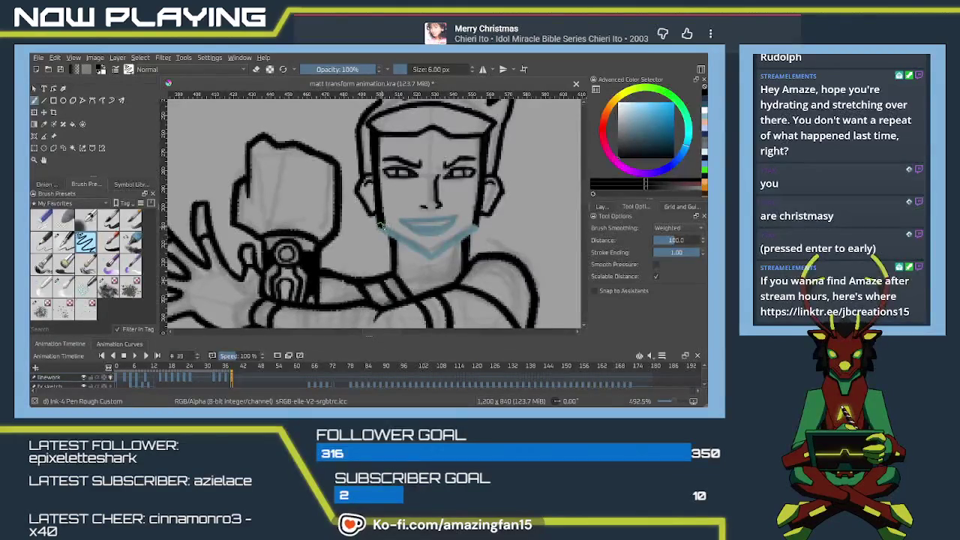
pyautogui.moveTo(380, 224); pyautogui.dragTo(427, 249)
pyautogui.moveTo(474, 222); pyautogui.dragTo(432, 253)
pyautogui.hotkey('ctrl', 'z')
pyautogui.moveTo(474, 222); pyautogui.dragTo(432, 254)
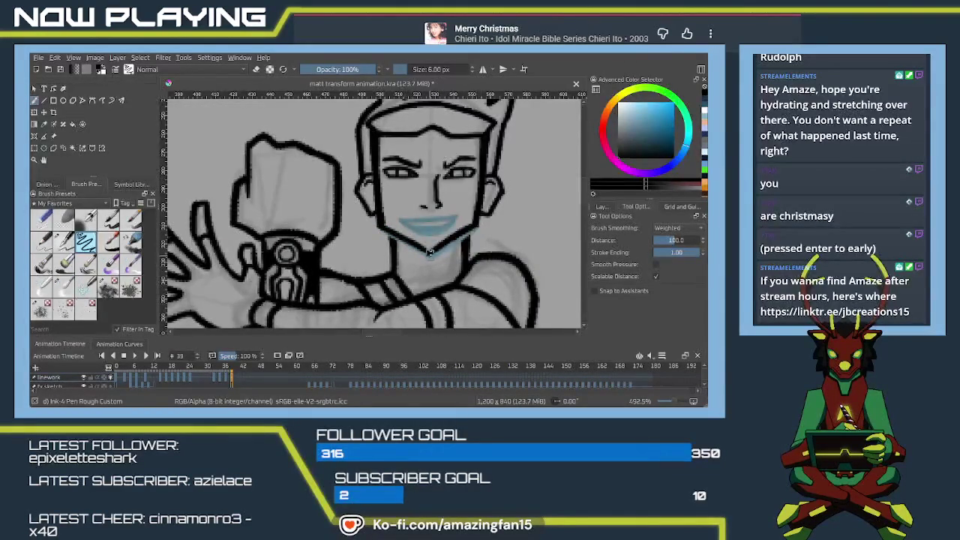
pyautogui.hotkey('ctrl', 'z')
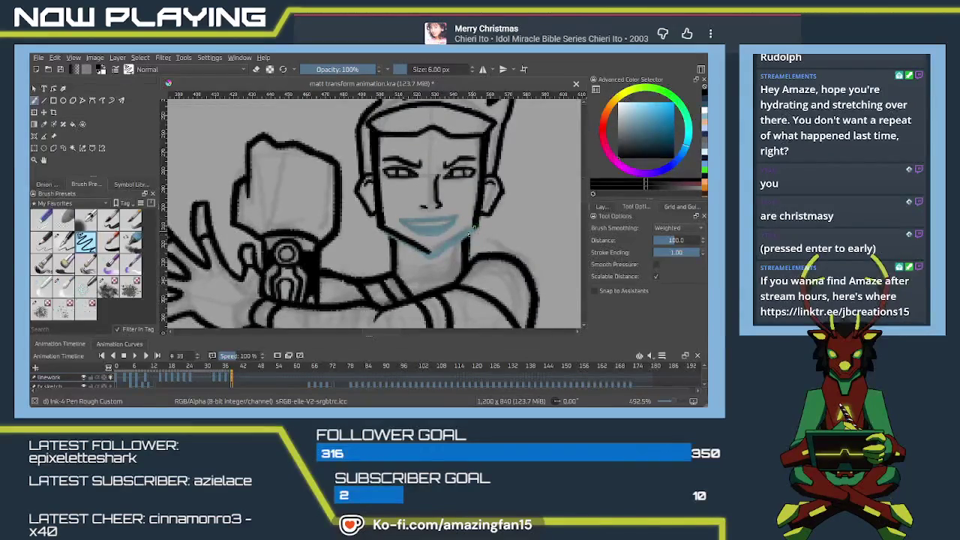
pyautogui.moveTo(475, 223); pyautogui.dragTo(424, 253)
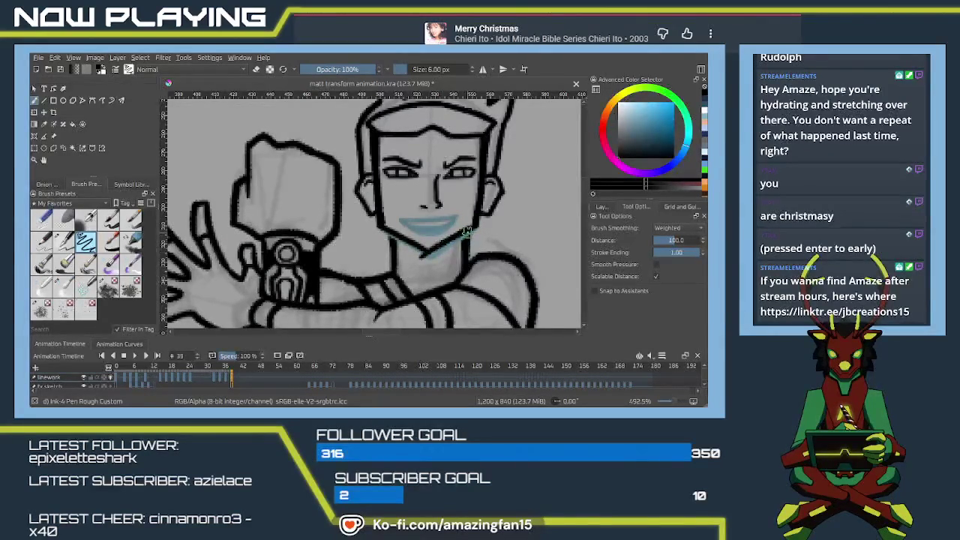
pyautogui.hotkey('ctrl', 'z')
pyautogui.moveTo(475, 224); pyautogui.dragTo(432, 253)
pyautogui.hotkey('ctrl', 'z')
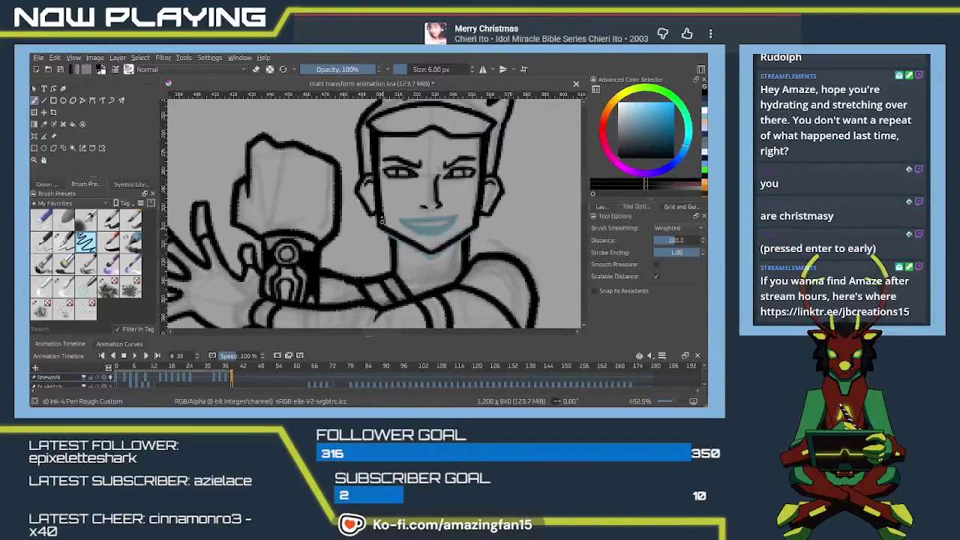
# Step: Ink the left jaw, then redraw a clean dark line along the upper lip
pyautogui.moveTo(391, 238); pyautogui.dragTo(392, 255)
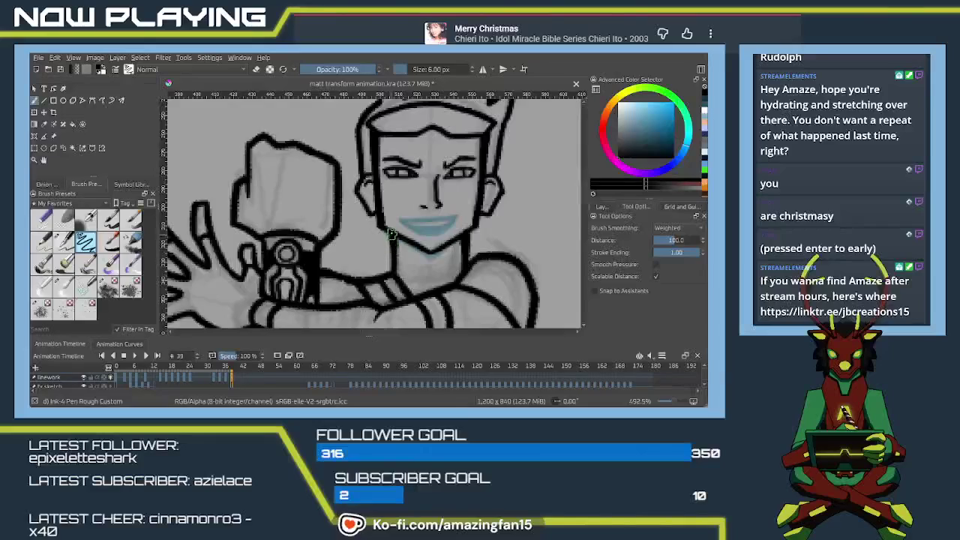
pyautogui.moveTo(391, 239); pyautogui.dragTo(393, 252)
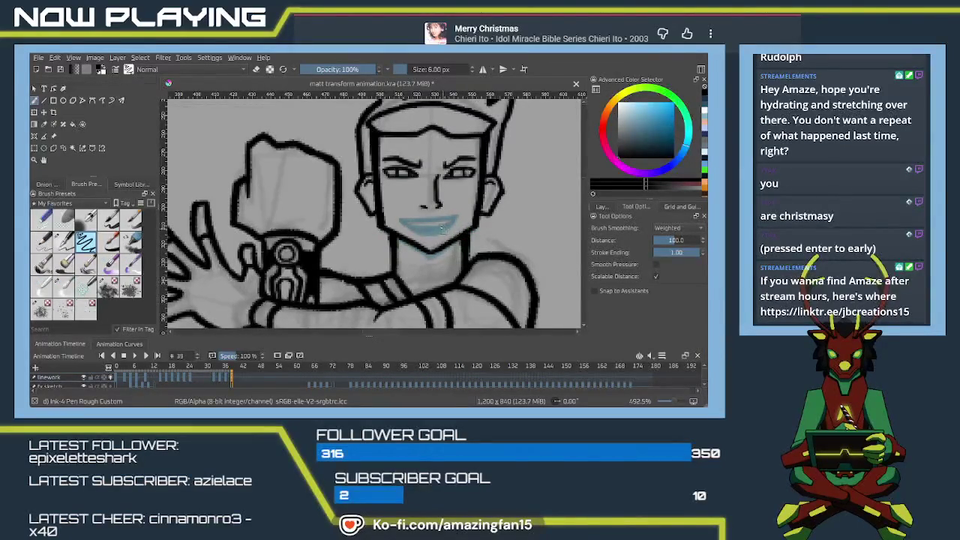
pyautogui.scroll(1, 443, 228)
pyautogui.scroll(1, 443, 229)
pyautogui.scroll(1, 401, 224)
pyautogui.moveTo(402, 223)
pyautogui.mouseDown()
pyautogui.moveTo(361, 218)
pyautogui.moveTo(403, 211)
pyautogui.moveTo(393, 246)
pyautogui.mouseUp()
pyautogui.hotkey('ctrl', 'z')
pyautogui.hotkey('ctrl', 'z')
pyautogui.moveTo(346, 213)
pyautogui.mouseDown()
pyautogui.moveTo(399, 213)
pyautogui.moveTo(357, 220)
pyautogui.mouseUp()
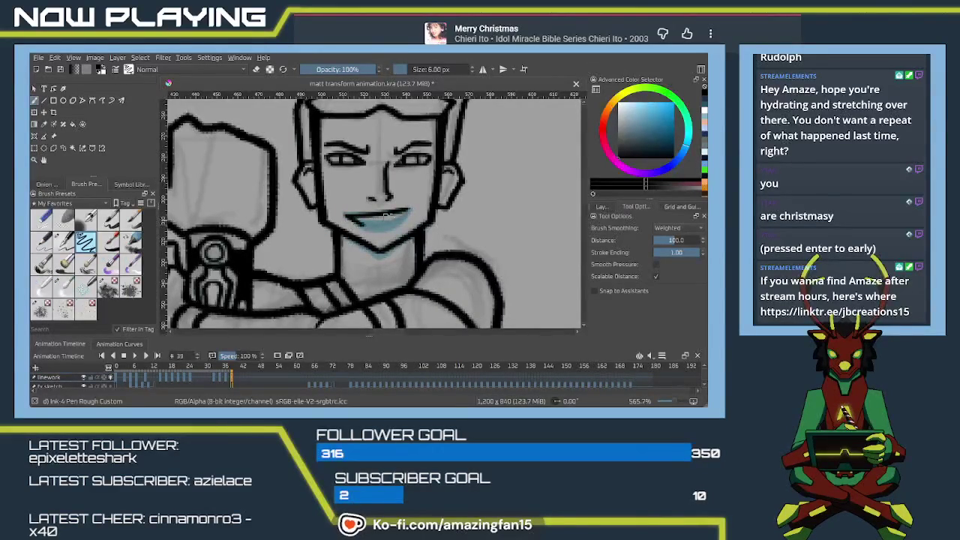
pyautogui.hotkey('ctrl', 'z')
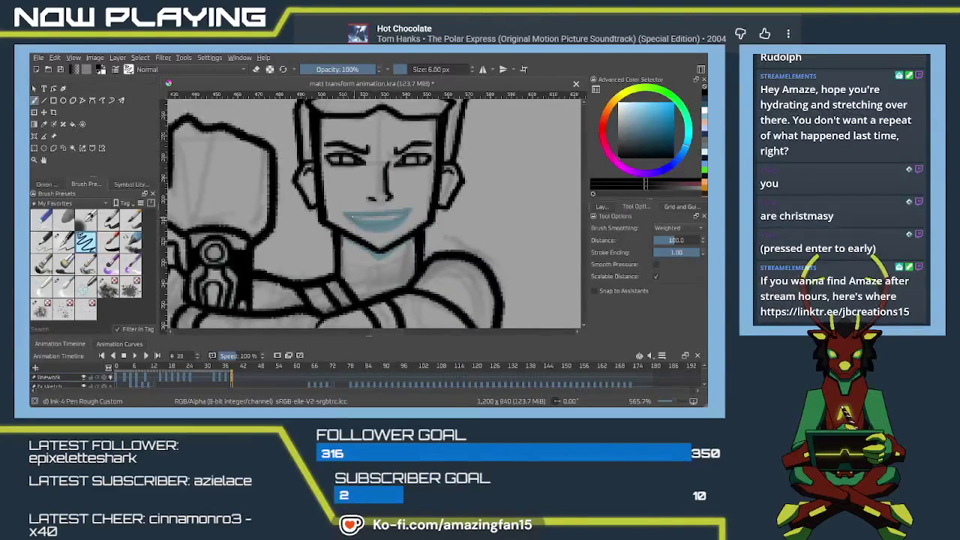
pyautogui.moveTo(346, 214); pyautogui.dragTo(402, 211)
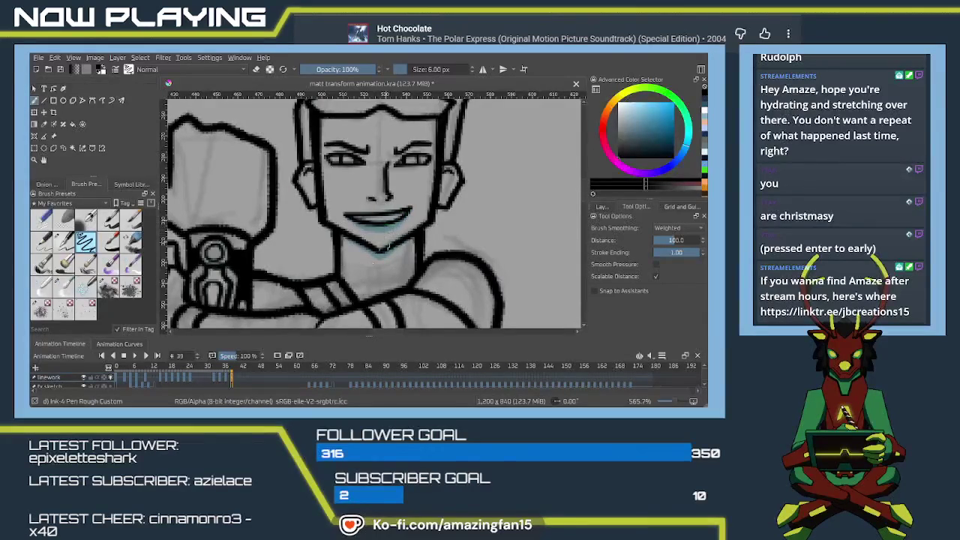
# Step: Flip between frames 37, 39, 33 and 35 to compare the mouth drawings
pyautogui.click(225, 381)
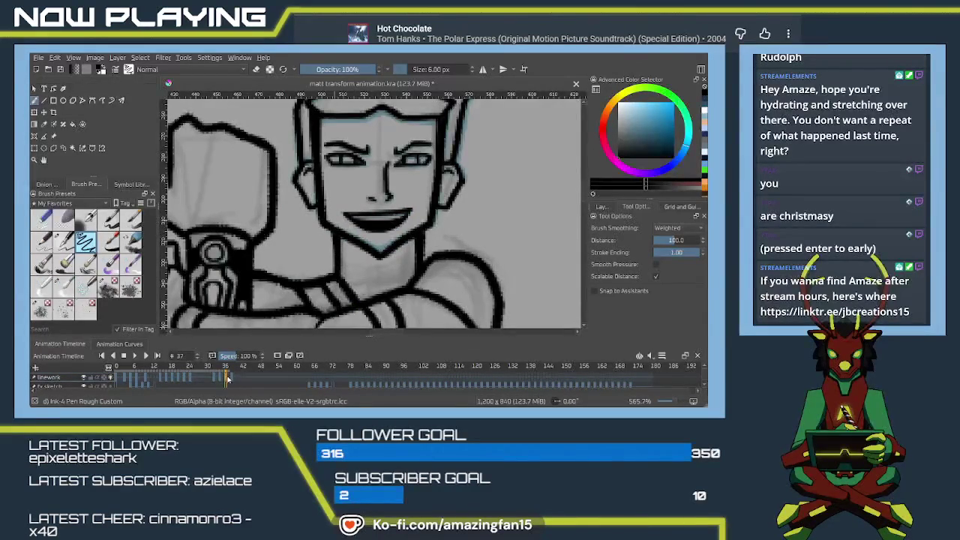
pyautogui.click(231, 379)
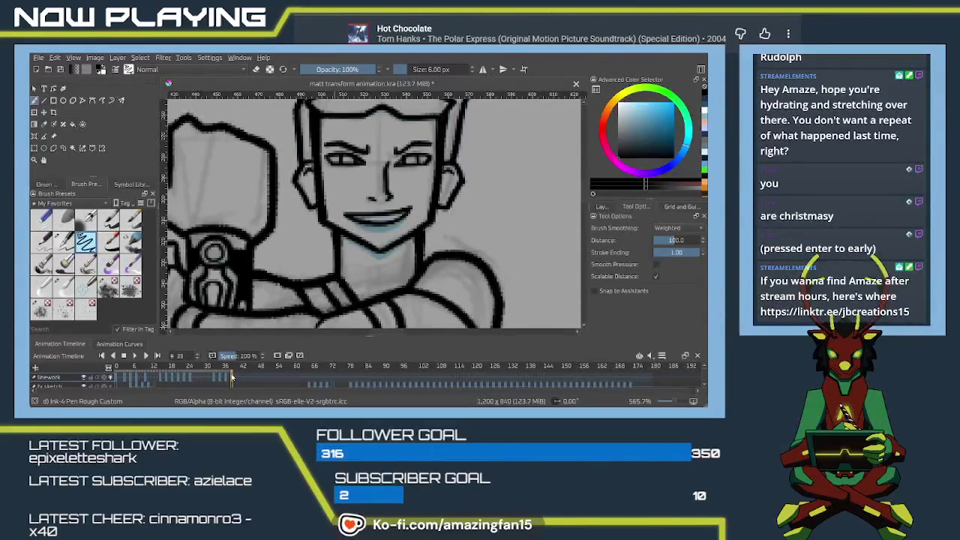
pyautogui.click(214, 379)
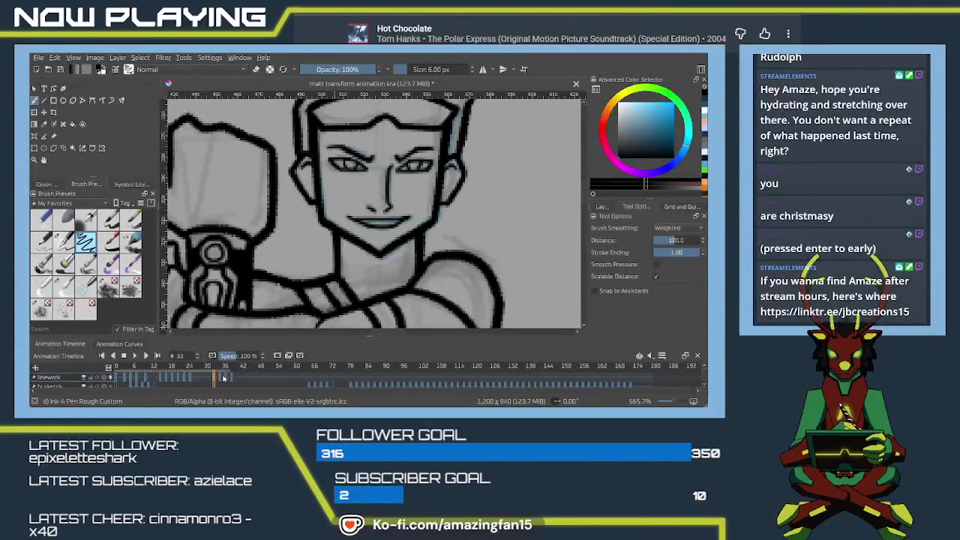
pyautogui.click(221, 379)
pyautogui.click(228, 379)
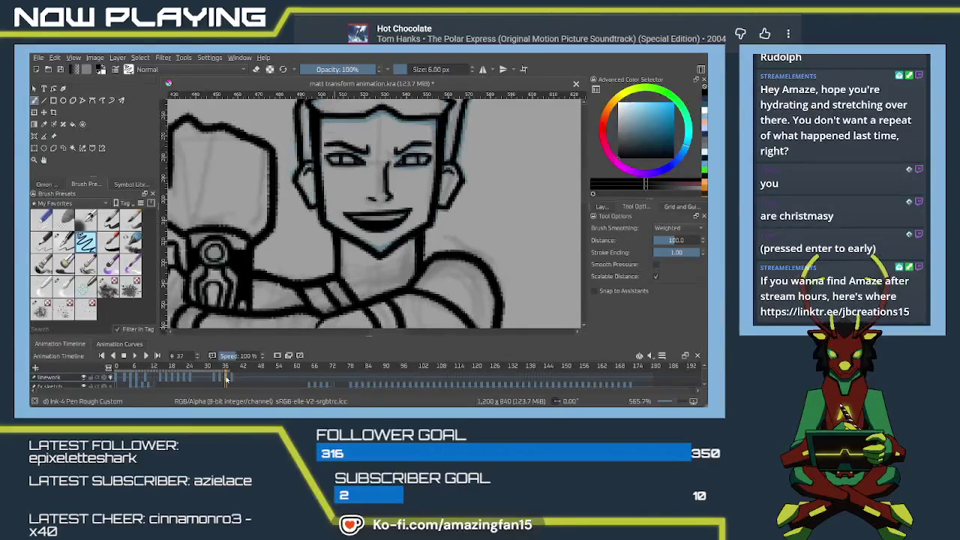
pyautogui.click(215, 378)
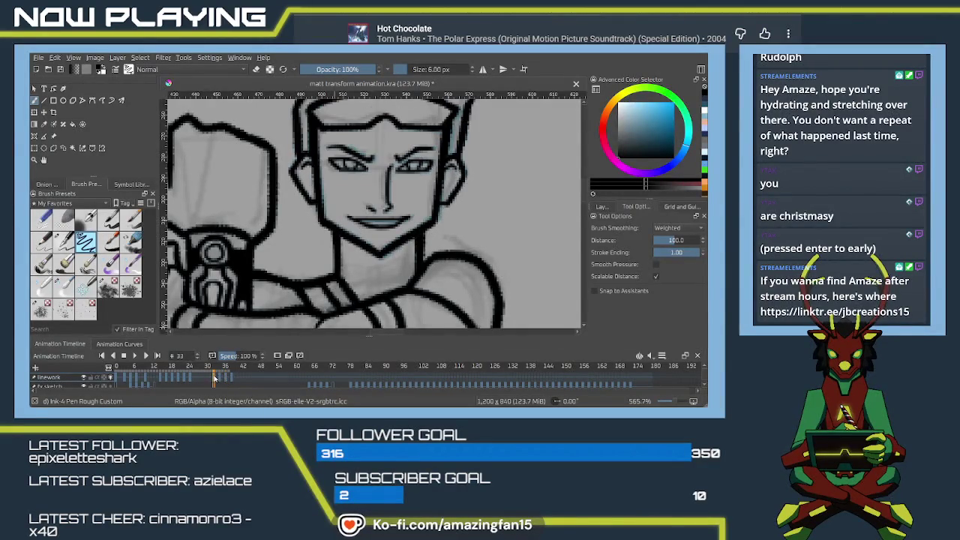
pyautogui.click(220, 378)
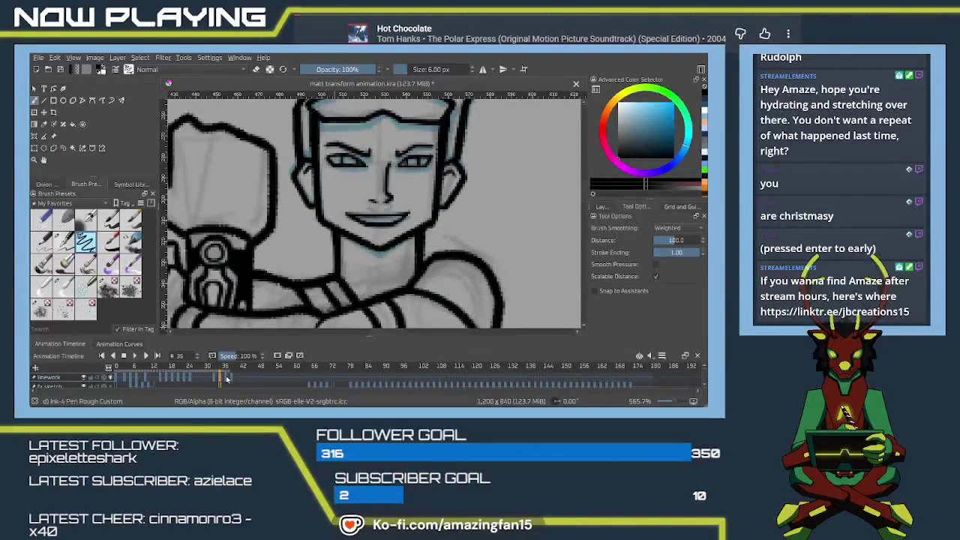
pyautogui.click(228, 378)
pyautogui.click(232, 380)
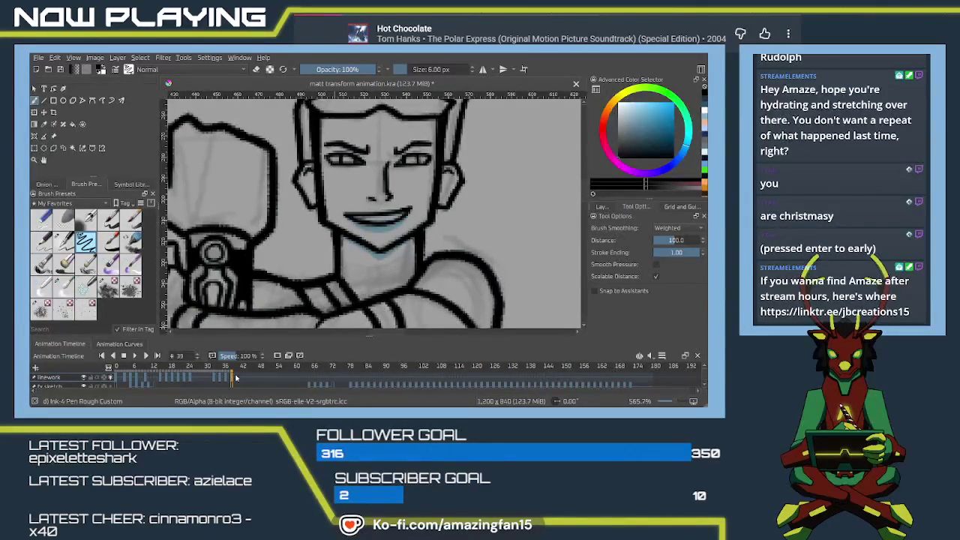
# Step: Check frames 41 to 43, settle on frame 41, and save the file
pyautogui.moveTo(235, 378); pyautogui.dragTo(235, 381)
pyautogui.click(242, 379)
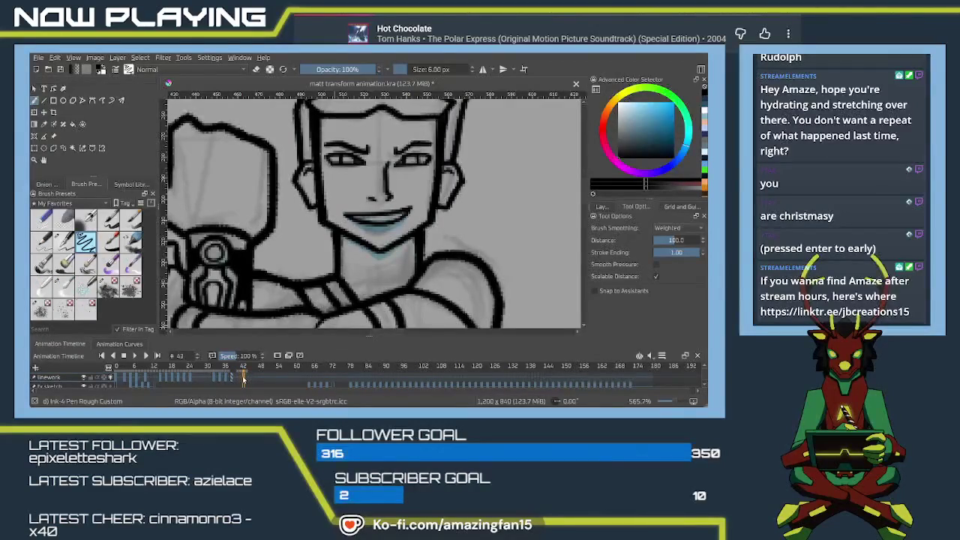
pyautogui.click(239, 380)
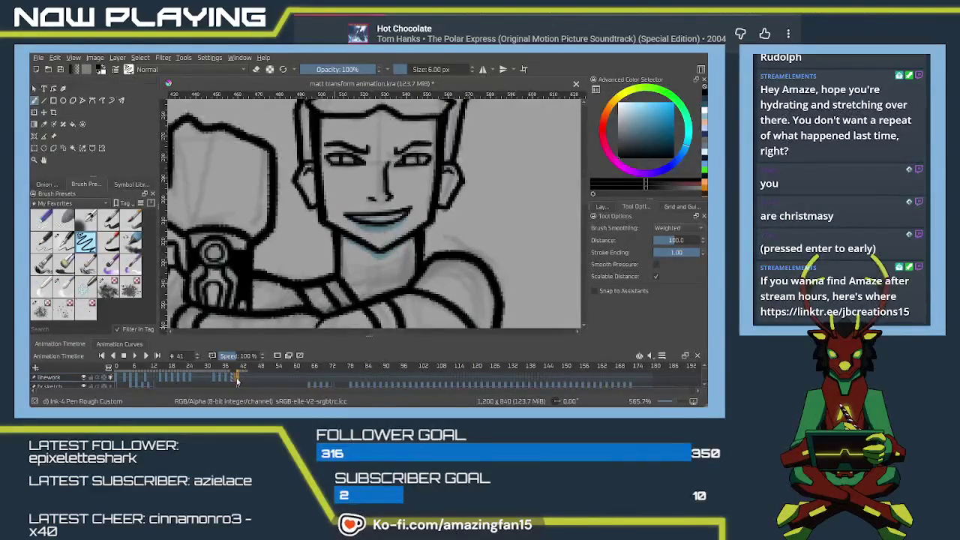
pyautogui.click(238, 379)
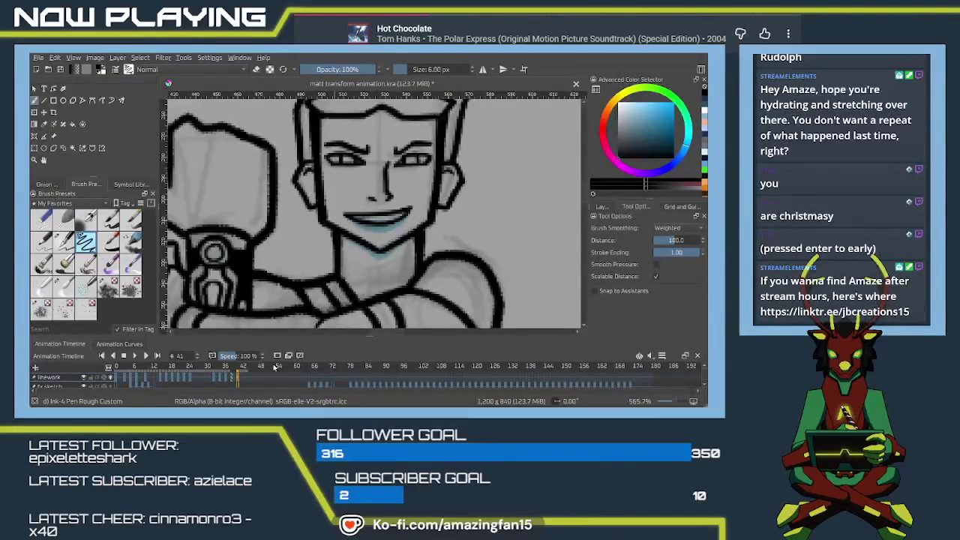
pyautogui.hotkey('ctrl', 's')
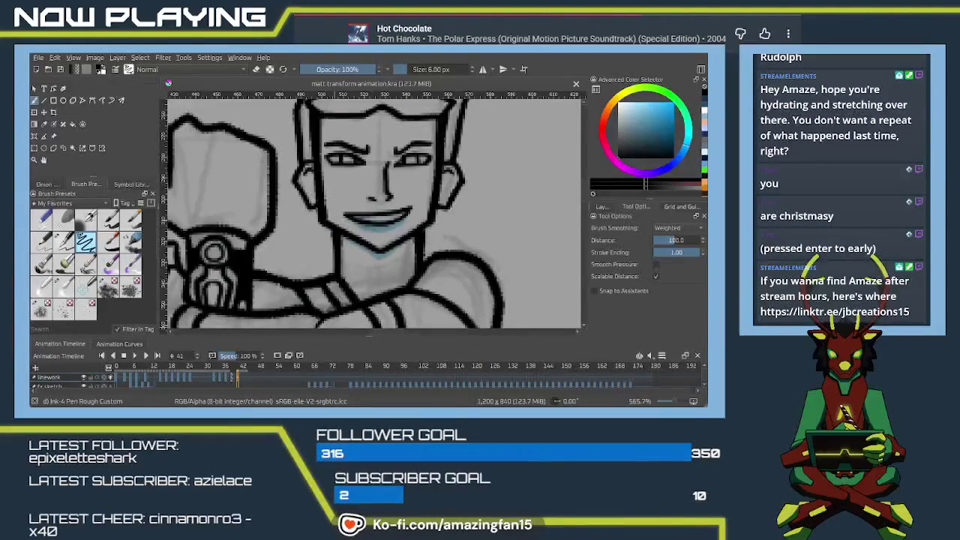
# Step: Step to frame 42 and back to frame 41, then bring up the Onion Skins settings
pyautogui.click(241, 380)
pyautogui.click(238, 379)
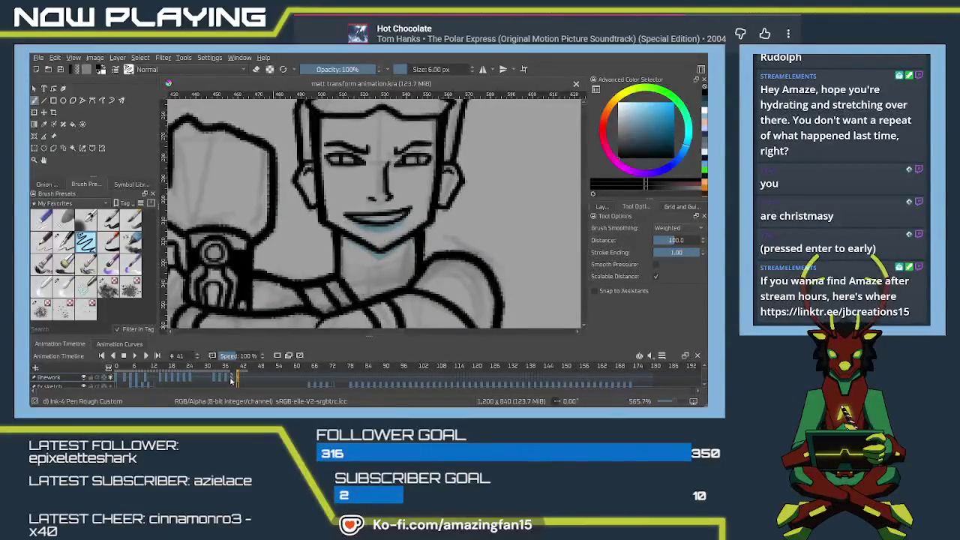
pyautogui.click(46, 183)
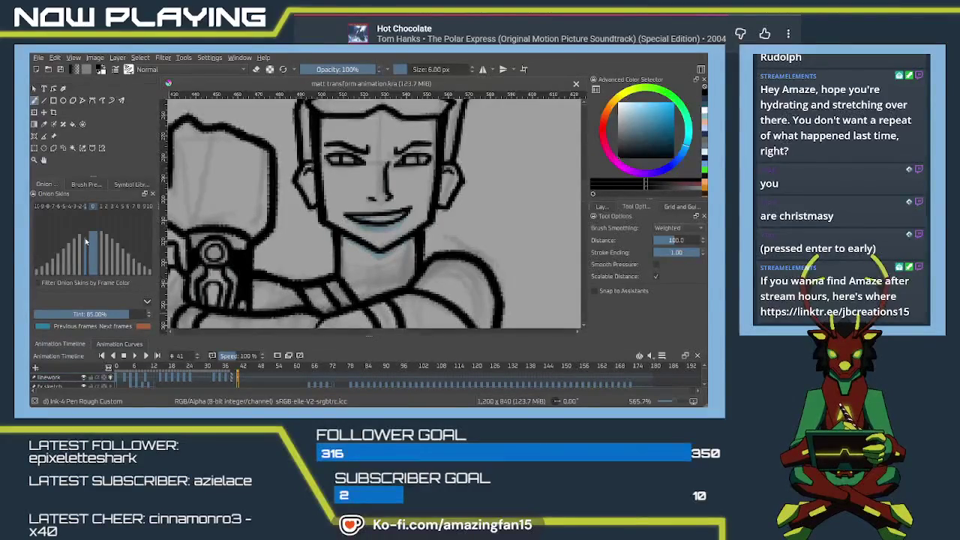
# Step: Check frame 43, then sketch a light-blue mouth guide on frame 41 extending toward the jaw
pyautogui.click(244, 384)
pyautogui.click(237, 379)
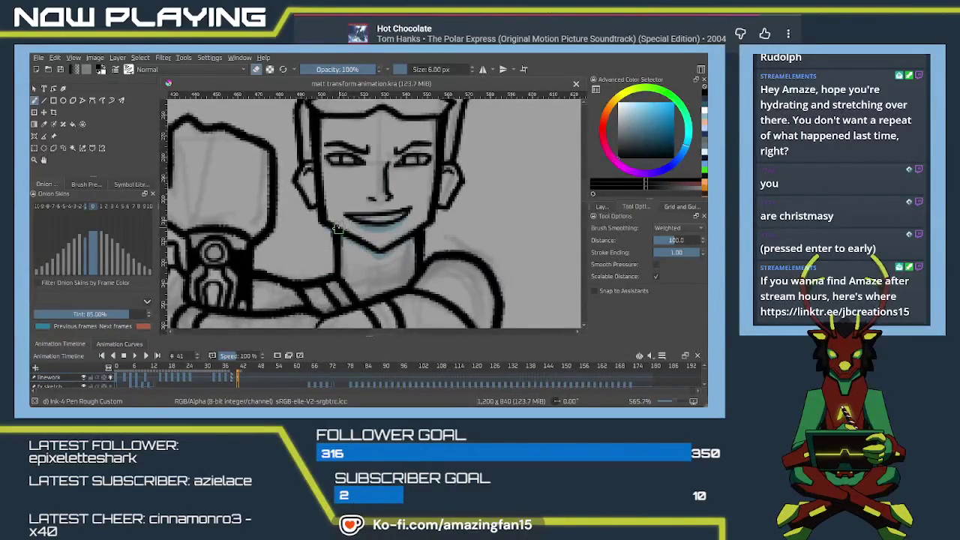
pyautogui.moveTo(326, 222); pyautogui.dragTo(417, 207)
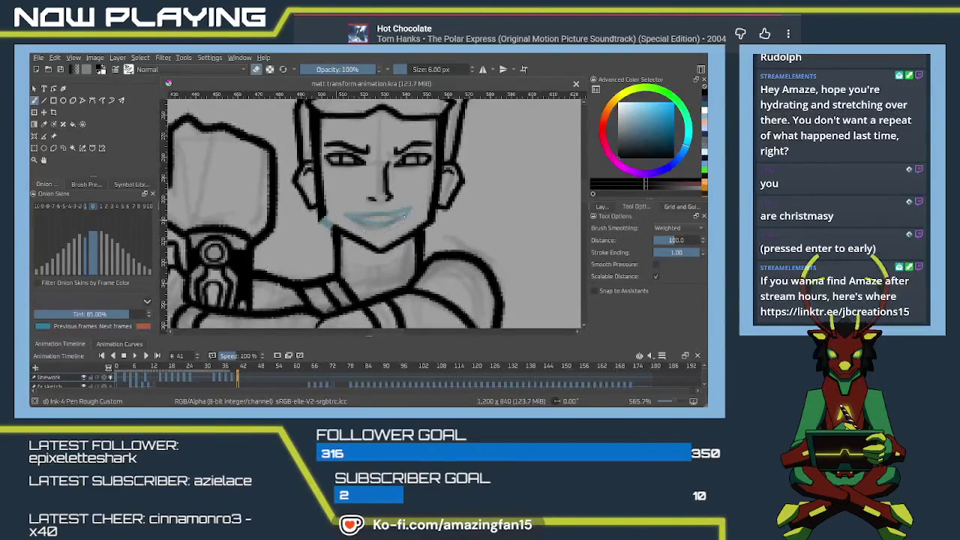
pyautogui.moveTo(339, 226)
pyautogui.mouseDown()
pyautogui.moveTo(380, 252)
pyautogui.moveTo(404, 237)
pyautogui.mouseUp()
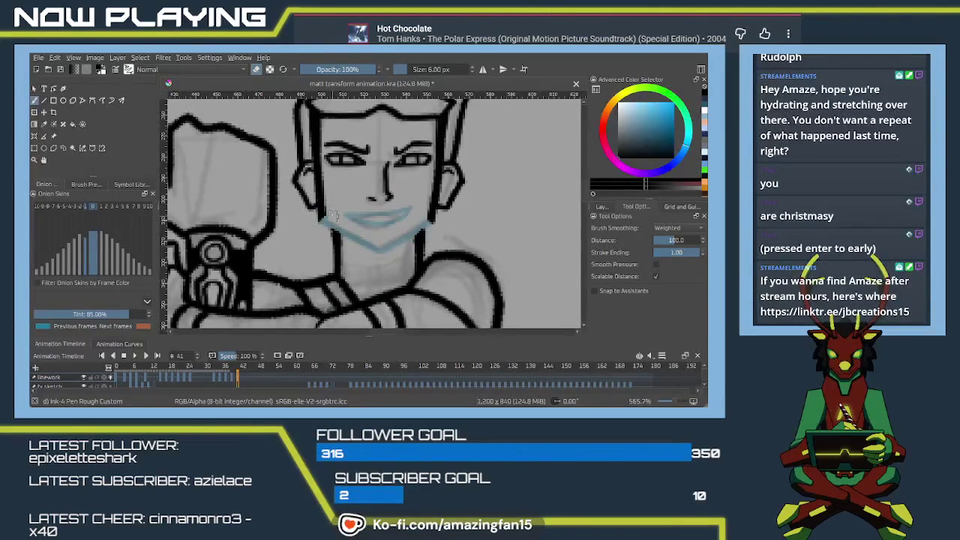
# Step: Switch back to painting and attempt the dark jaw line several times, undoing each try
pyautogui.press('e')
pyautogui.scroll(-1, 393, 237)
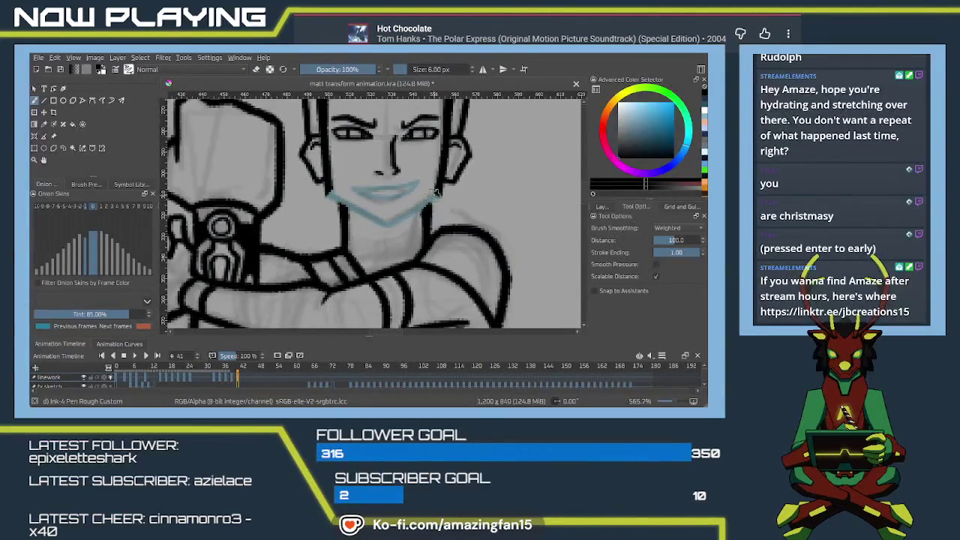
pyautogui.moveTo(442, 188); pyautogui.dragTo(390, 216)
pyautogui.hotkey('ctrl', 'z')
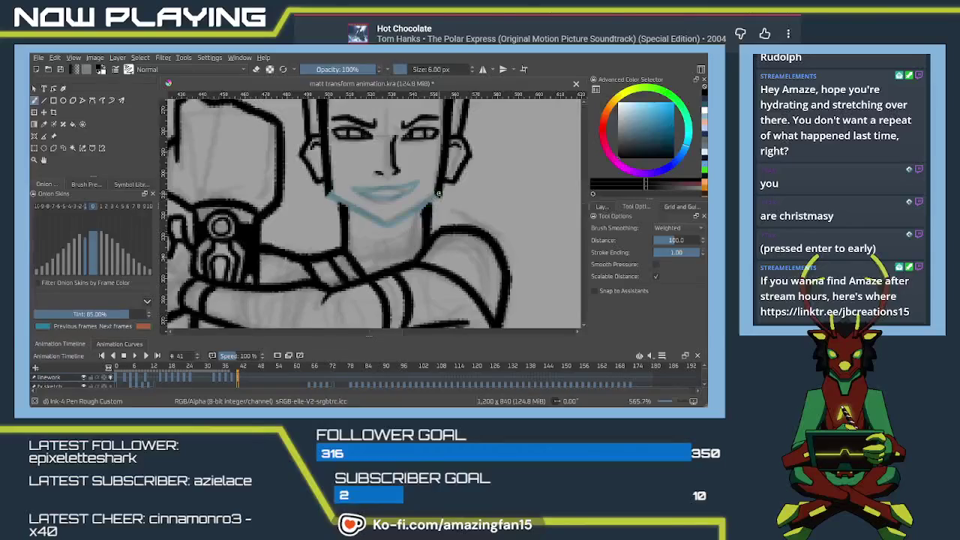
pyautogui.moveTo(443, 187); pyautogui.dragTo(382, 225)
pyautogui.hotkey('ctrl', 'z')
pyautogui.moveTo(442, 192); pyautogui.dragTo(394, 220)
pyautogui.hotkey('ctrl', 'z')
pyautogui.moveTo(442, 191); pyautogui.dragTo(384, 225)
pyautogui.hotkey('ctrl', 'z')
pyautogui.hotkey('ctrl', 'z')
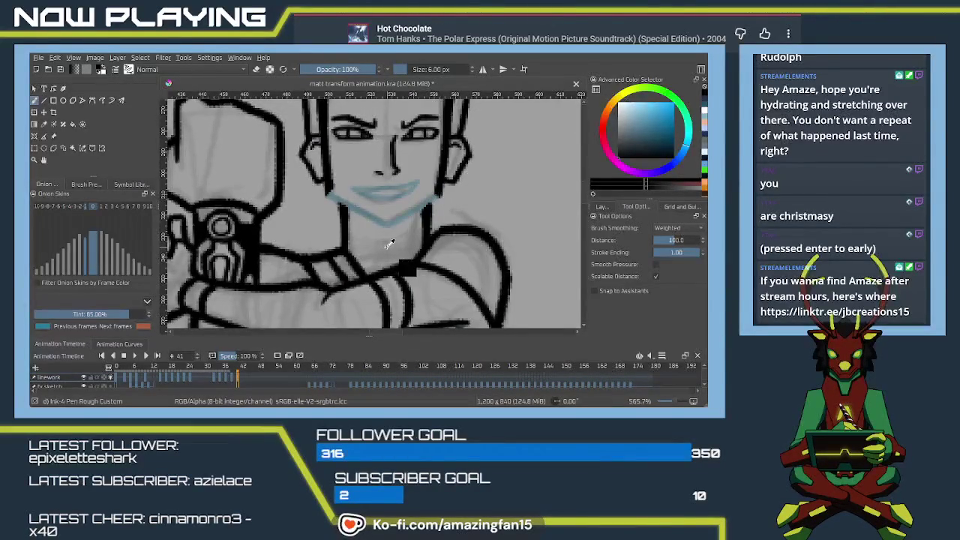
# Step: Ink the jaw and mouth lines over the guide, then erase the dark lower-mouth strokes
pyautogui.moveTo(417, 212)
pyautogui.mouseDown()
pyautogui.moveTo(362, 220)
pyautogui.moveTo(345, 207)
pyautogui.mouseUp()
pyautogui.moveTo(418, 183); pyautogui.dragTo(350, 189)
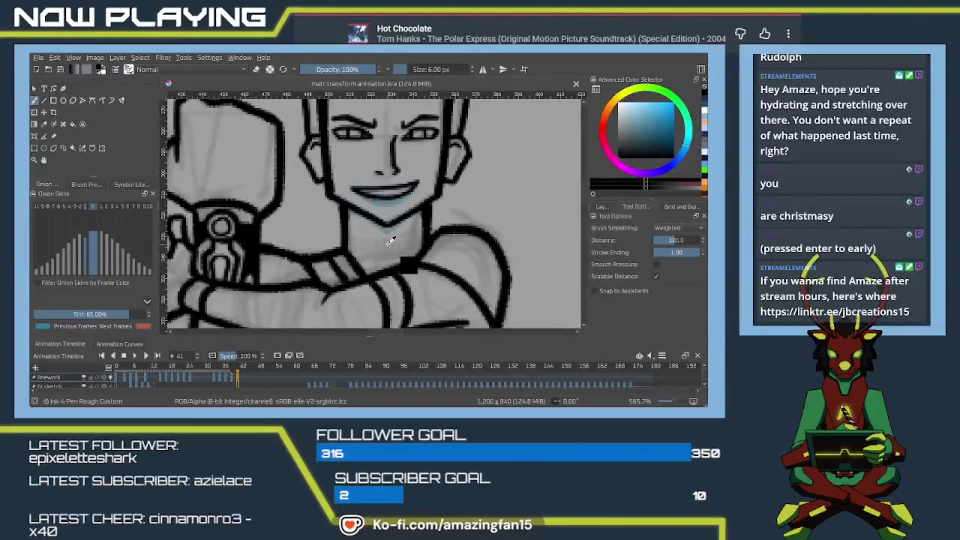
pyautogui.press('e')
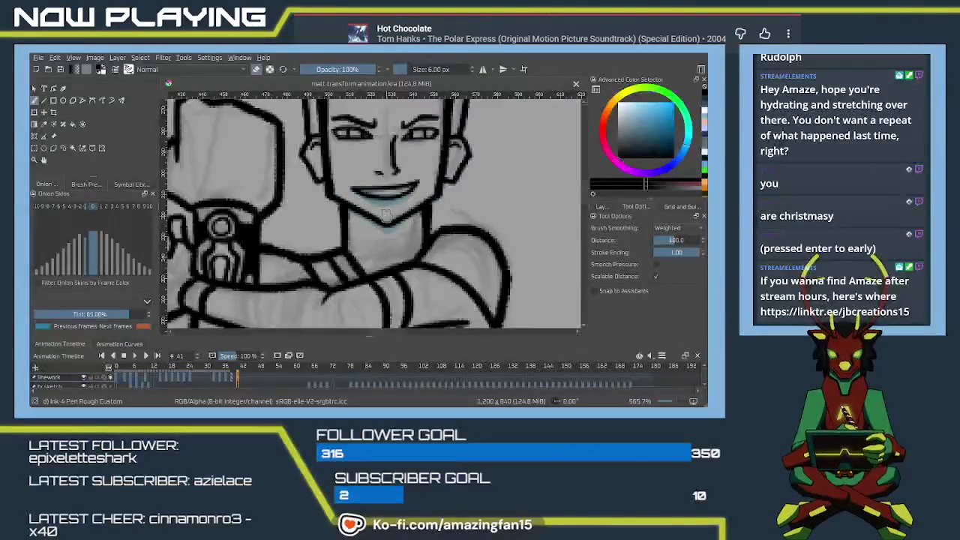
pyautogui.moveTo(367, 196)
pyautogui.mouseDown()
pyautogui.moveTo(408, 193)
pyautogui.moveTo(354, 187)
pyautogui.moveTo(378, 193)
pyautogui.moveTo(419, 180)
pyautogui.mouseUp()
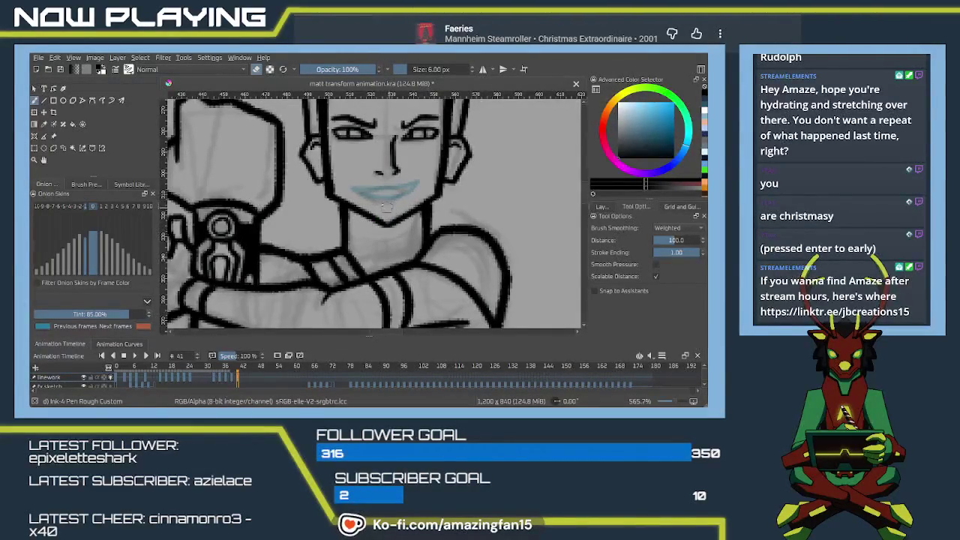
pyautogui.press('e')
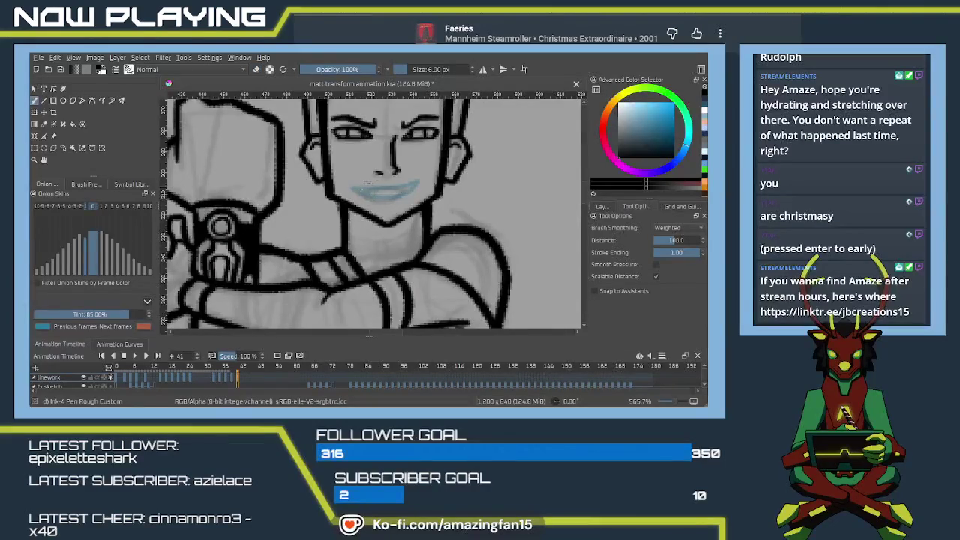
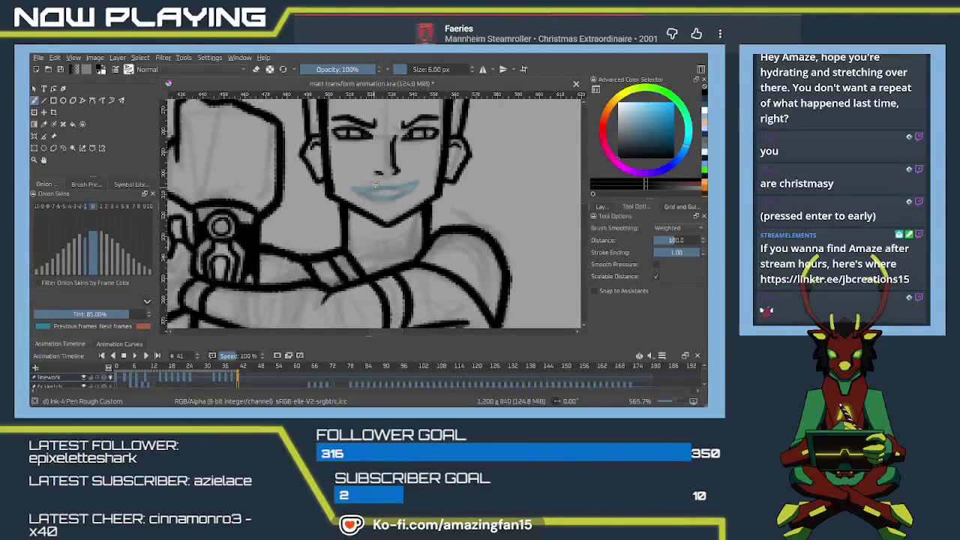
# Step: Replace the stray lip stroke with a dark line across the lips and shade the lower lip teal
pyautogui.hotkey('ctrl', 'z')
pyautogui.moveTo(360, 190); pyautogui.dragTo(409, 183)
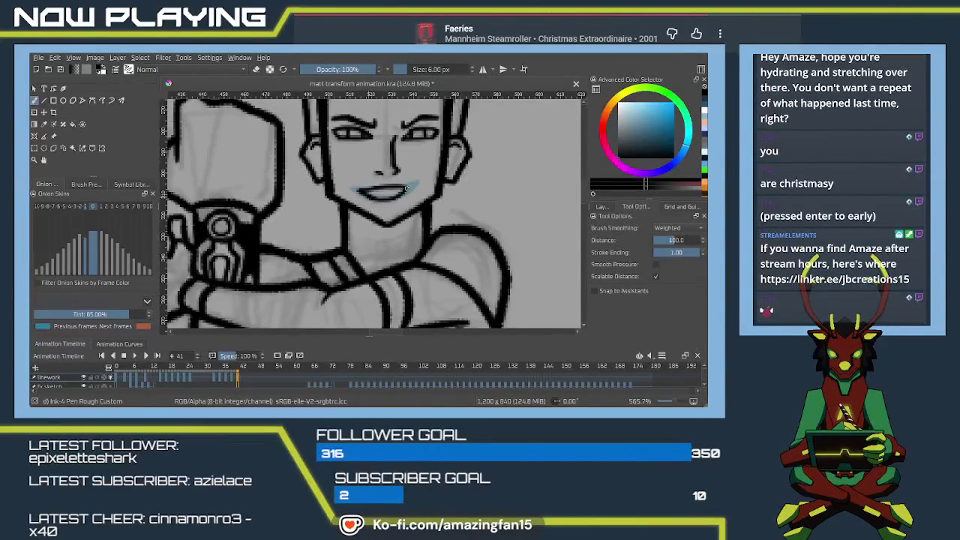
pyautogui.moveTo(367, 192); pyautogui.dragTo(405, 189)
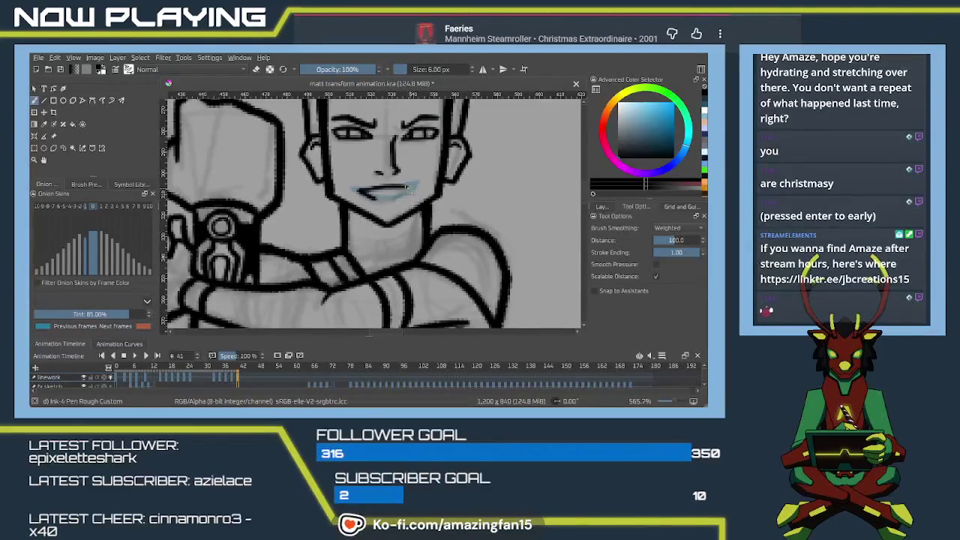
pyautogui.moveTo(410, 186); pyautogui.dragTo(398, 197)
pyautogui.moveTo(391, 199); pyautogui.dragTo(369, 196)
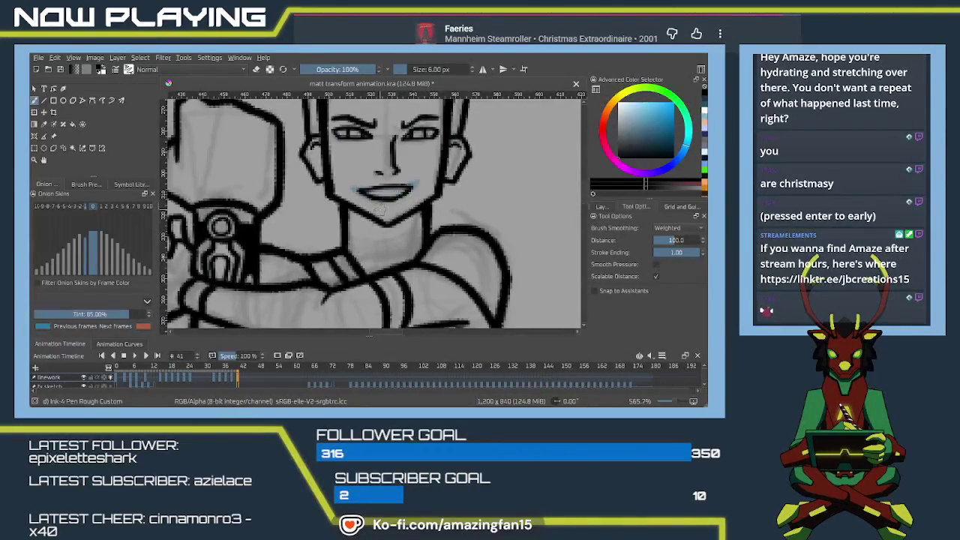
# Step: Scrub the timeline through frames 43 and 42, then go back to frame 41
pyautogui.click(243, 380)
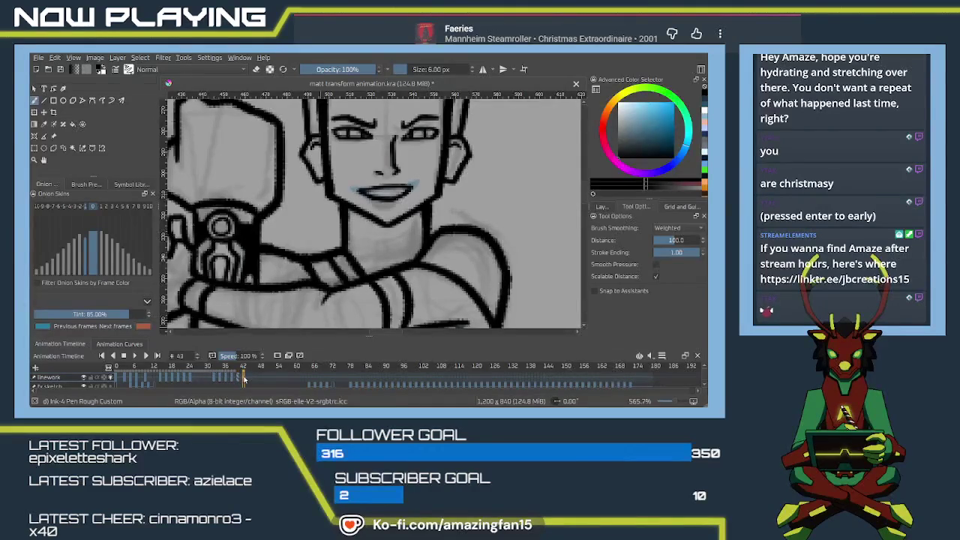
pyautogui.moveTo(243, 380); pyautogui.dragTo(232, 380)
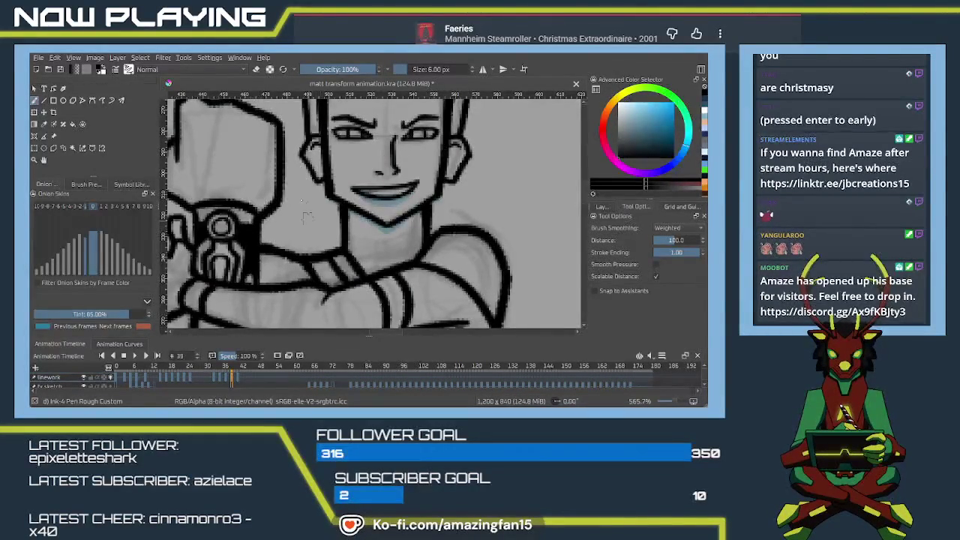
pyautogui.click(238, 381)
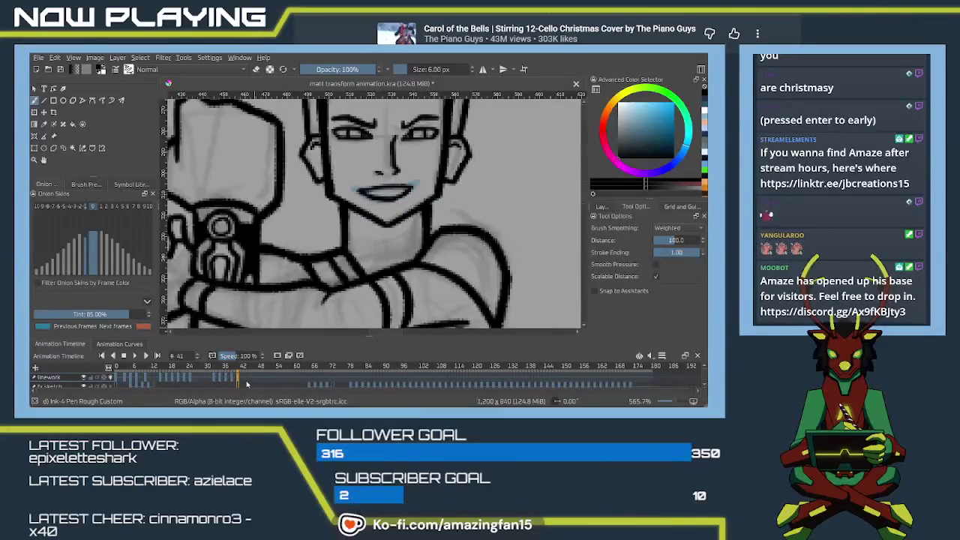
# Step: Compare frames 41 and 43 on the timeline, ending on frame 43
pyautogui.click(243, 380)
pyautogui.click(238, 381)
pyautogui.click(243, 380)
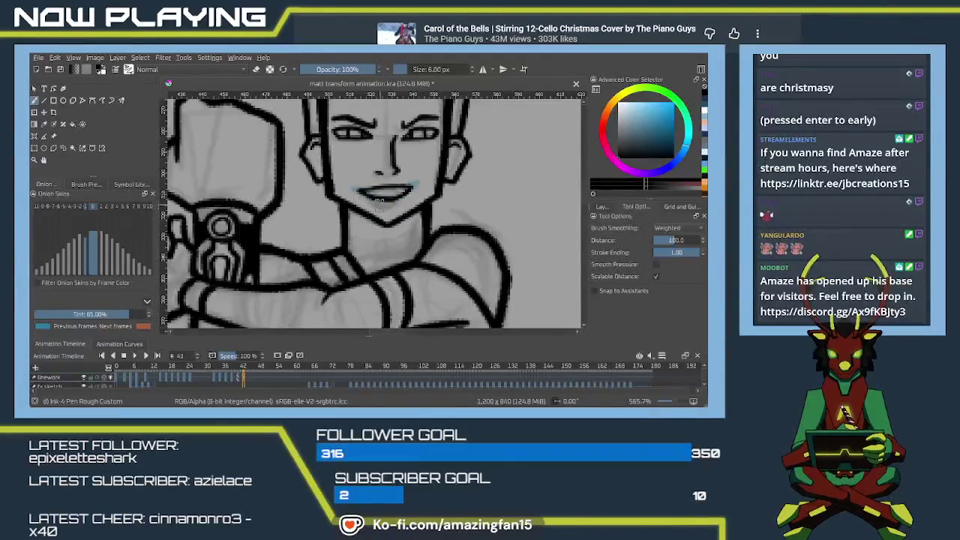
# Step: Fill the lips with teal and stroke along the jawline, removing the jaw-to-neck connection
pyautogui.moveTo(360, 192); pyautogui.dragTo(408, 189)
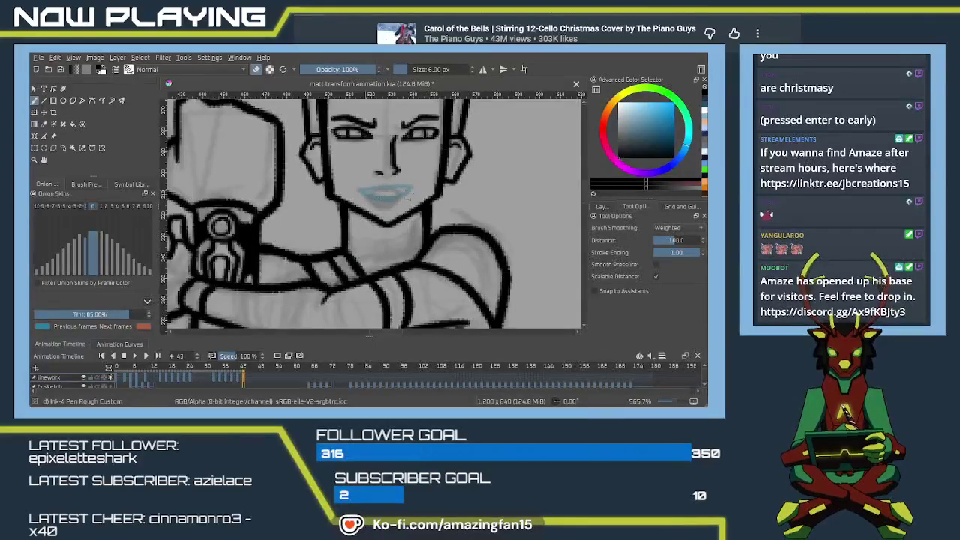
pyautogui.moveTo(424, 196)
pyautogui.mouseDown()
pyautogui.moveTo(390, 221)
pyautogui.moveTo(370, 213)
pyautogui.mouseUp()
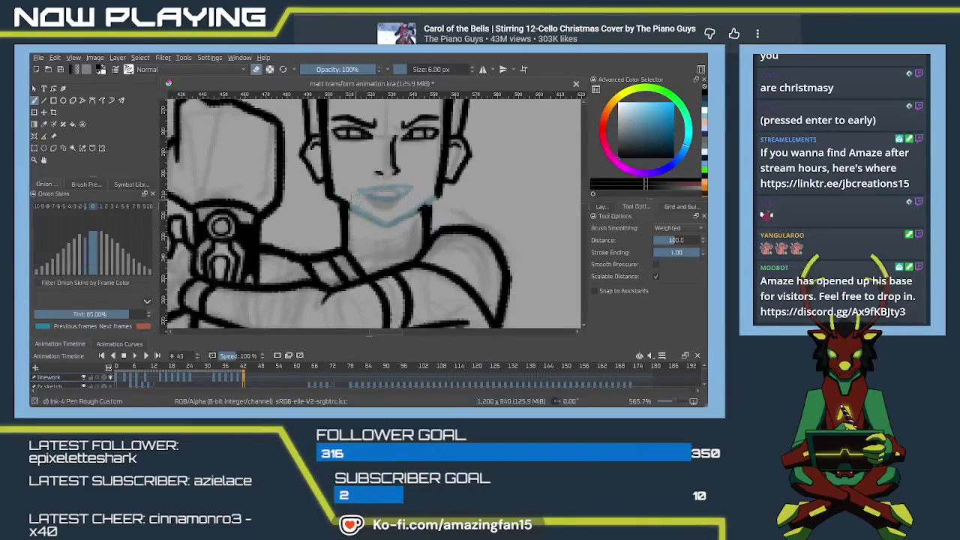
pyautogui.moveTo(330, 191); pyautogui.dragTo(342, 201)
pyautogui.hotkey('ctrl', 'z')
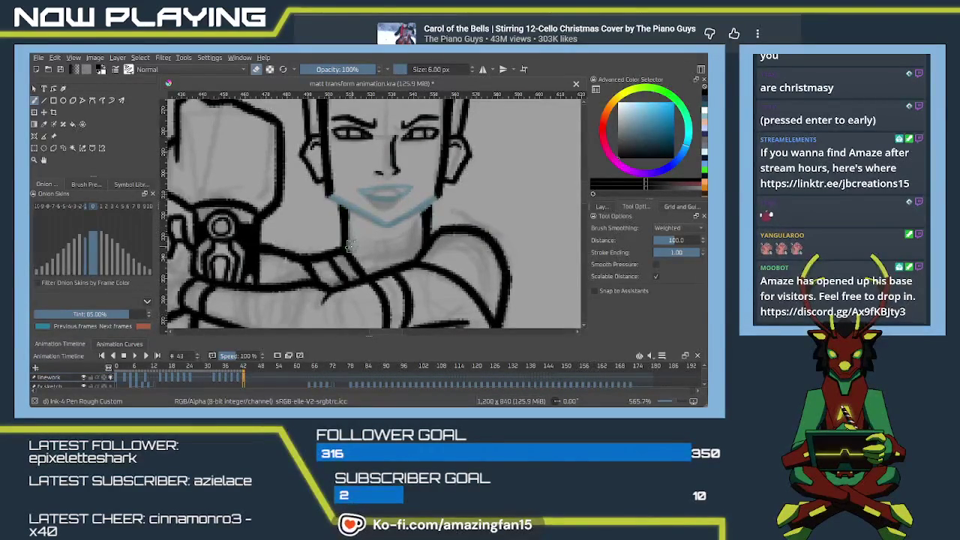
pyautogui.moveTo(333, 196); pyautogui.dragTo(378, 223)
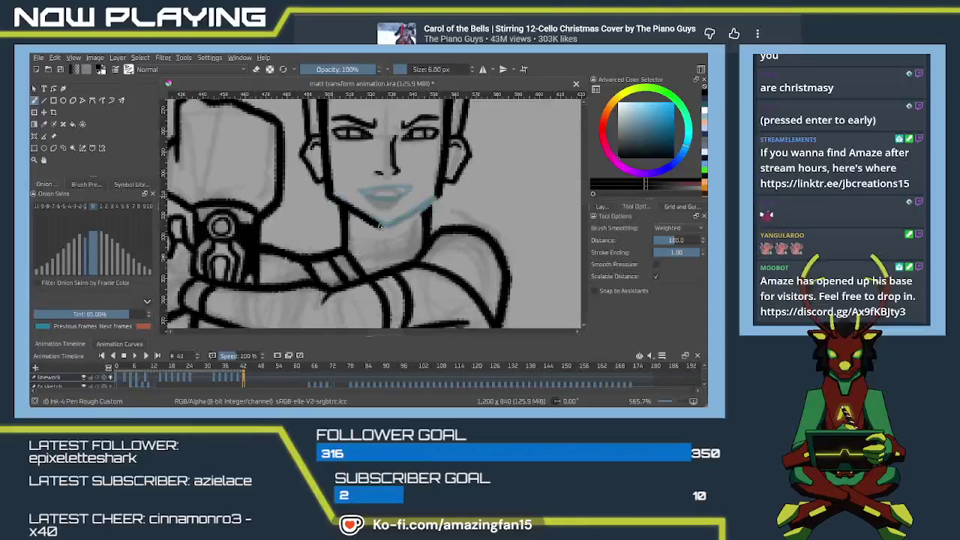
# Step: Redraw the left jawline stroke and ink the right jawline up from the chin
pyautogui.hotkey('ctrl', 'z')
pyautogui.moveTo(331, 193); pyautogui.dragTo(375, 223)
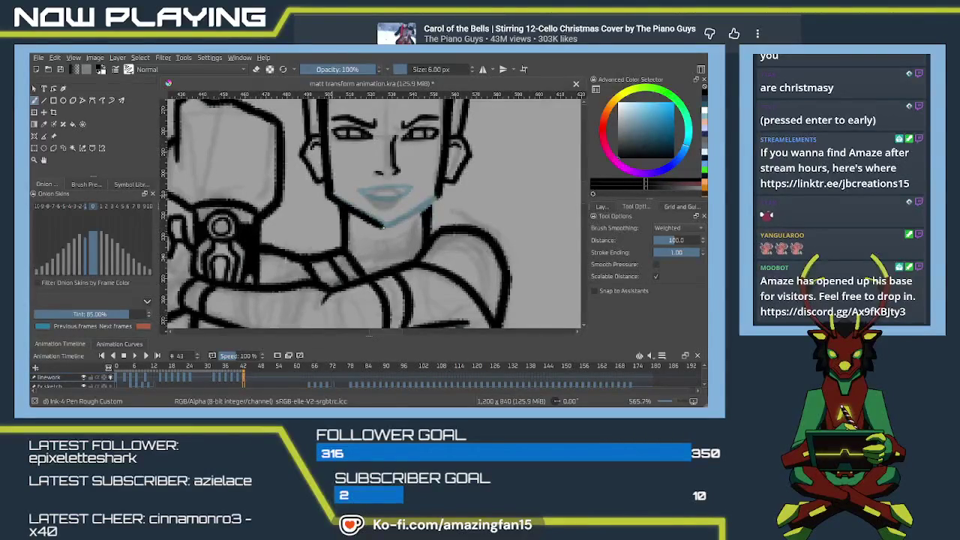
pyautogui.moveTo(437, 196); pyautogui.dragTo(383, 233)
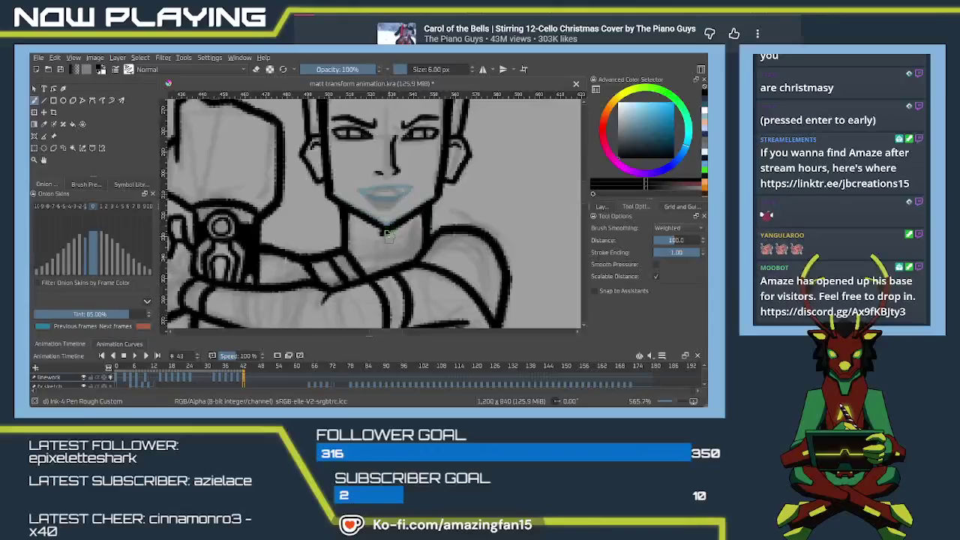
pyautogui.press('e')
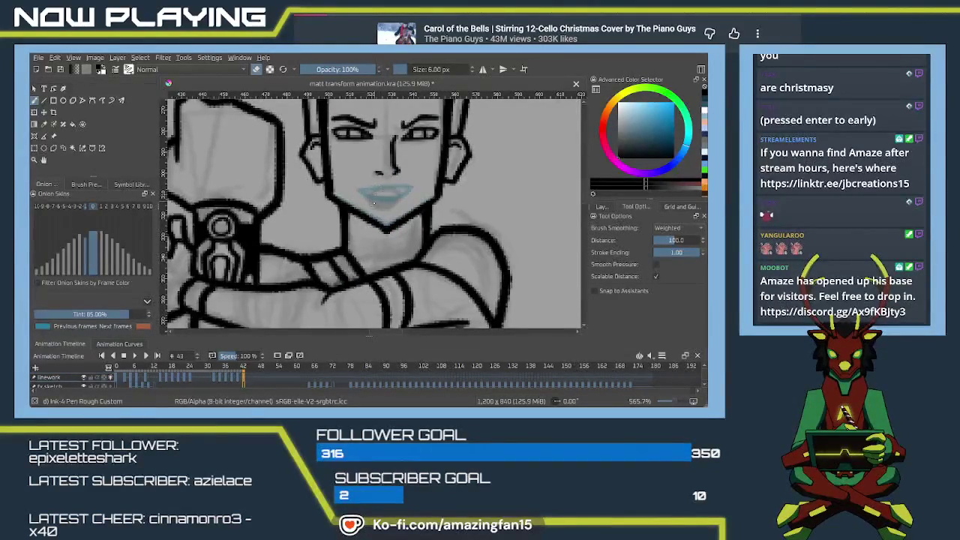
pyautogui.press('e')
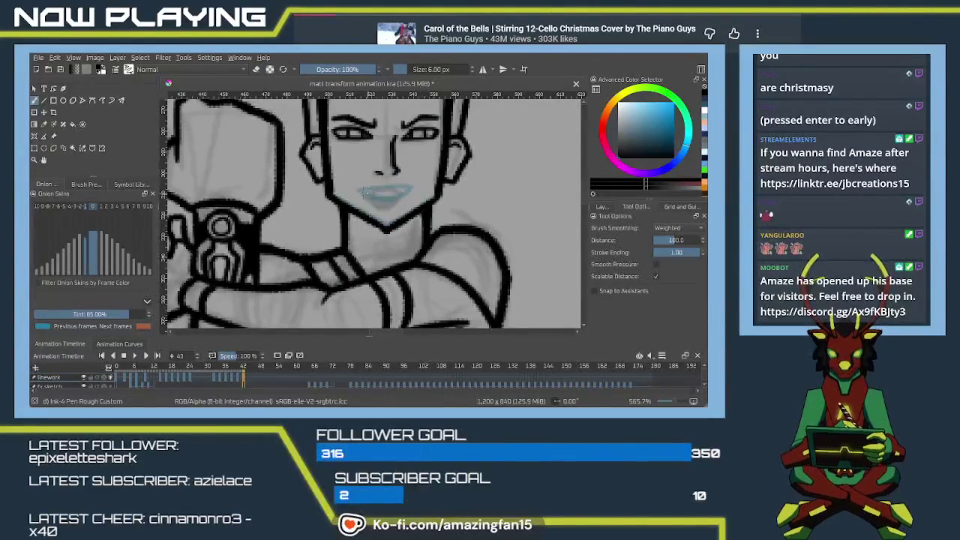
# Step: Darken the mouth's upper edge, re-outline the lower lip in dark ink, and fill the lips darker
pyautogui.moveTo(372, 187); pyautogui.dragTo(402, 192)
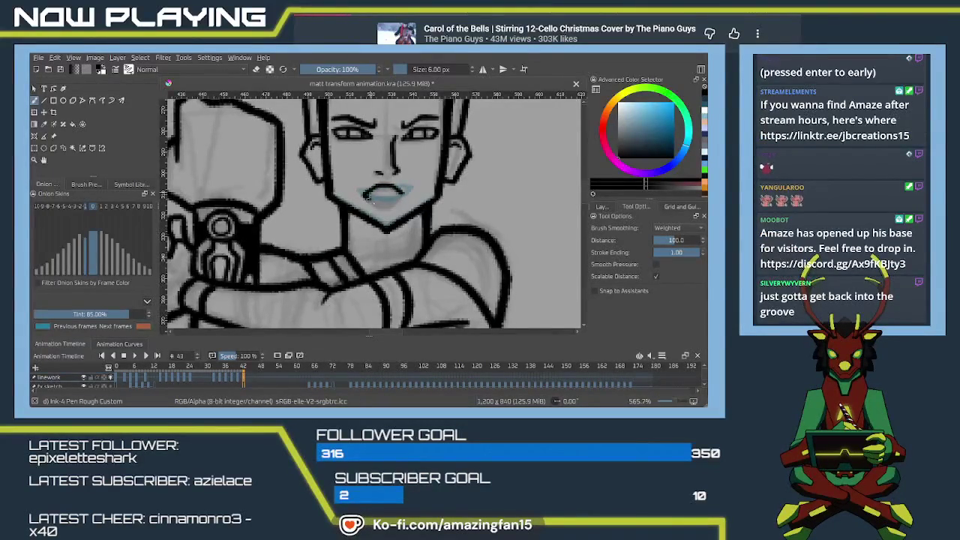
pyautogui.moveTo(365, 193); pyautogui.dragTo(401, 194)
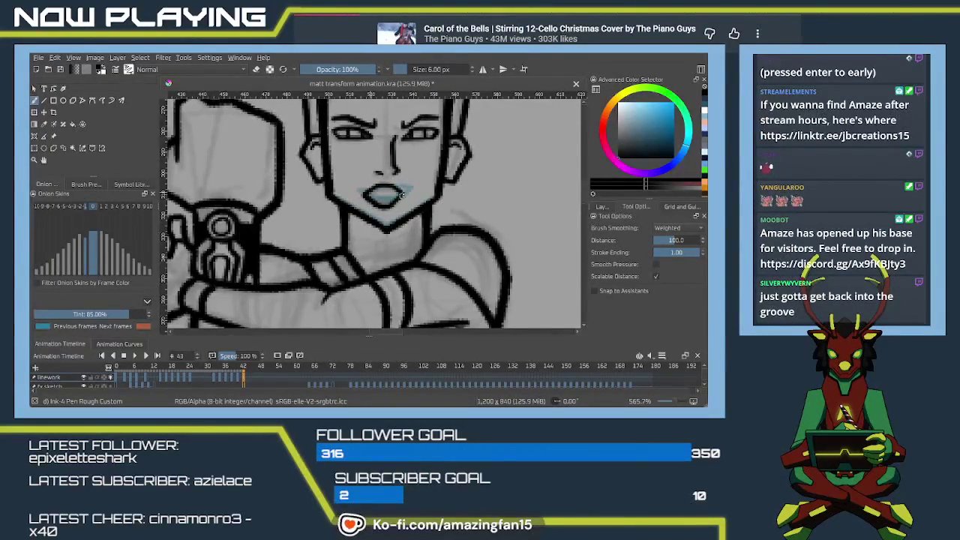
pyautogui.hotkey('ctrl', 'z')
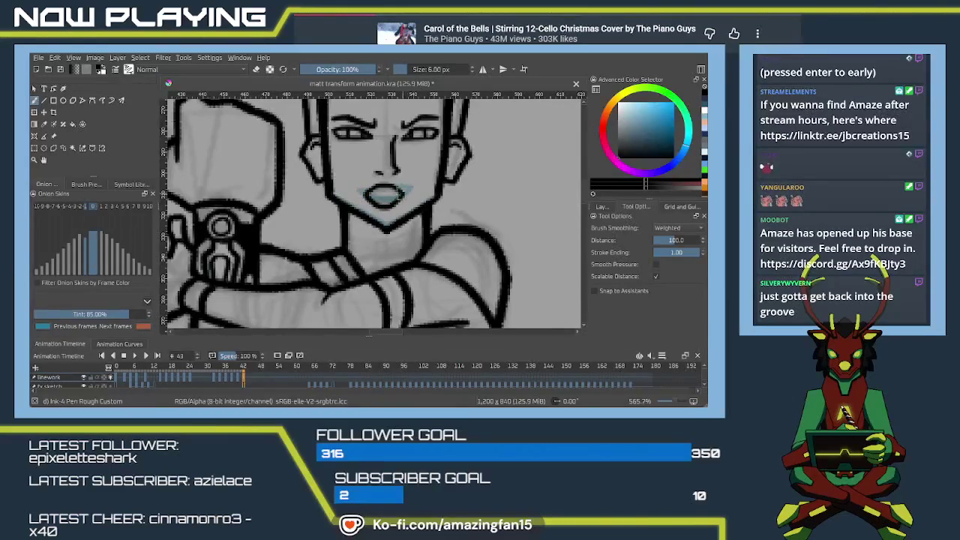
pyautogui.moveTo(367, 195)
pyautogui.mouseDown()
pyautogui.moveTo(401, 195)
pyautogui.moveTo(375, 189)
pyautogui.mouseUp()
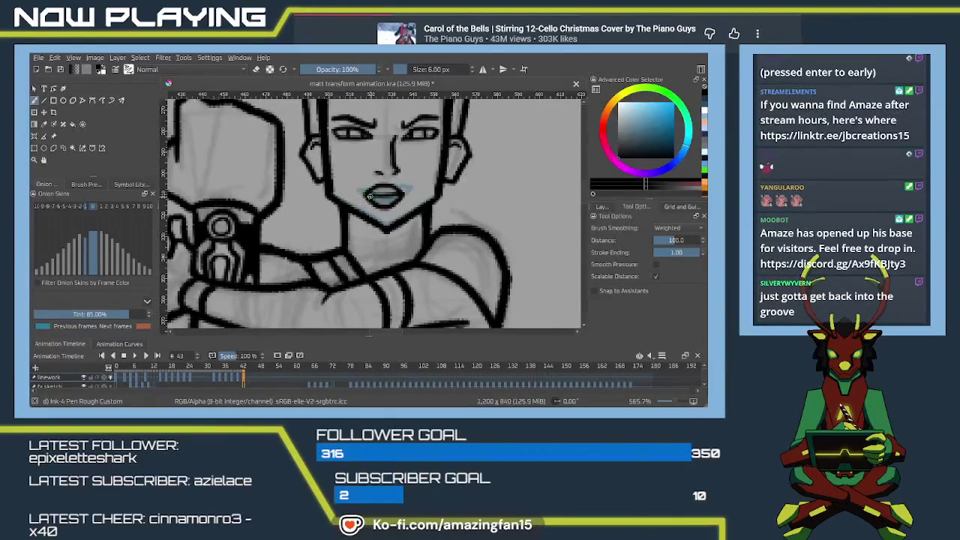
pyautogui.moveTo(381, 200); pyautogui.dragTo(396, 208)
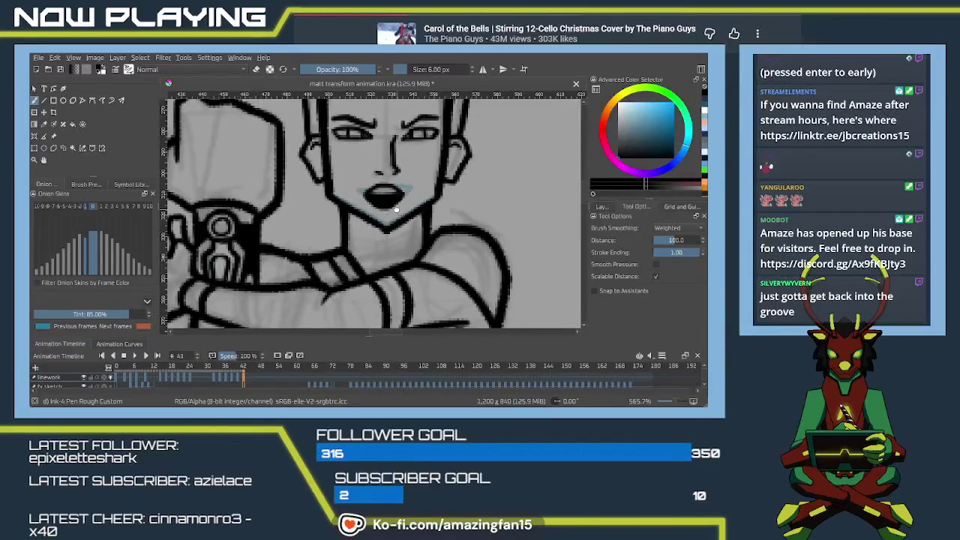
pyautogui.scroll(1, 395, 208)
pyautogui.scroll(-1, 393, 241)
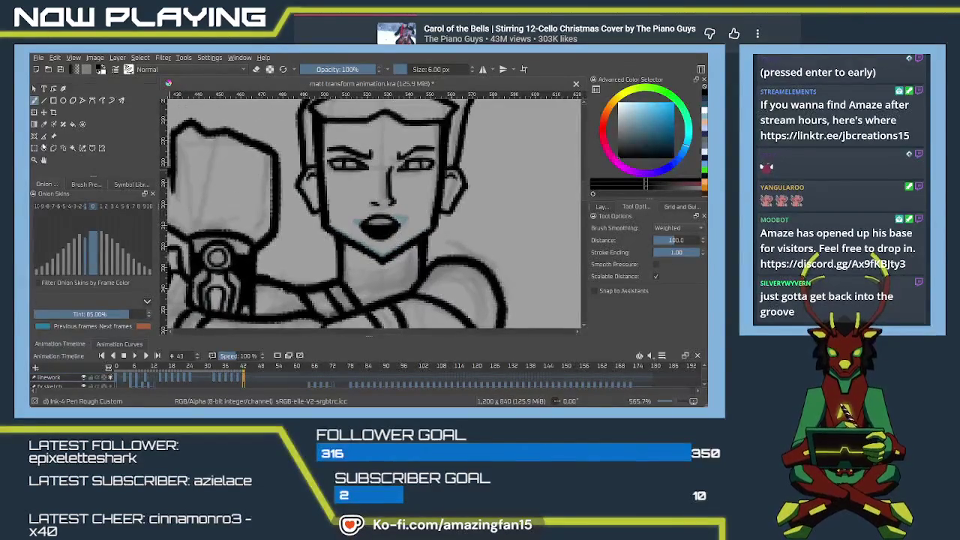
# Step: Freehand-select the lips, transform them into their final position, and save the .kra file
pyautogui.hotkey('ctrl', 'shift', 'f')
pyautogui.moveTo(392, 215)
pyautogui.mouseDown()
pyautogui.moveTo(358, 217)
pyautogui.moveTo(356, 234)
pyautogui.moveTo(379, 246)
pyautogui.moveTo(399, 217)
pyautogui.moveTo(396, 235)
pyautogui.mouseUp()
pyautogui.hotkey('ctrl', 't')
pyautogui.press('Return')
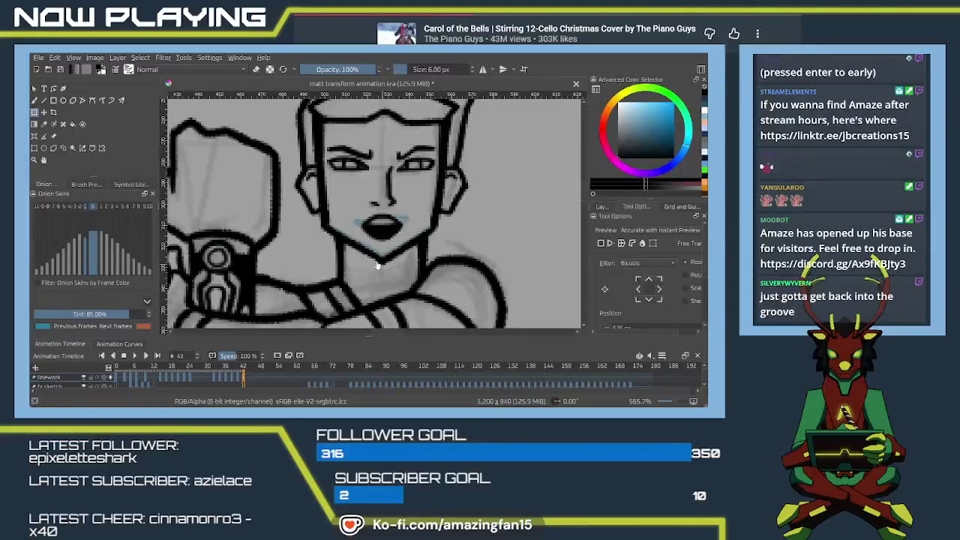
pyautogui.hotkey('ctrl', 's')
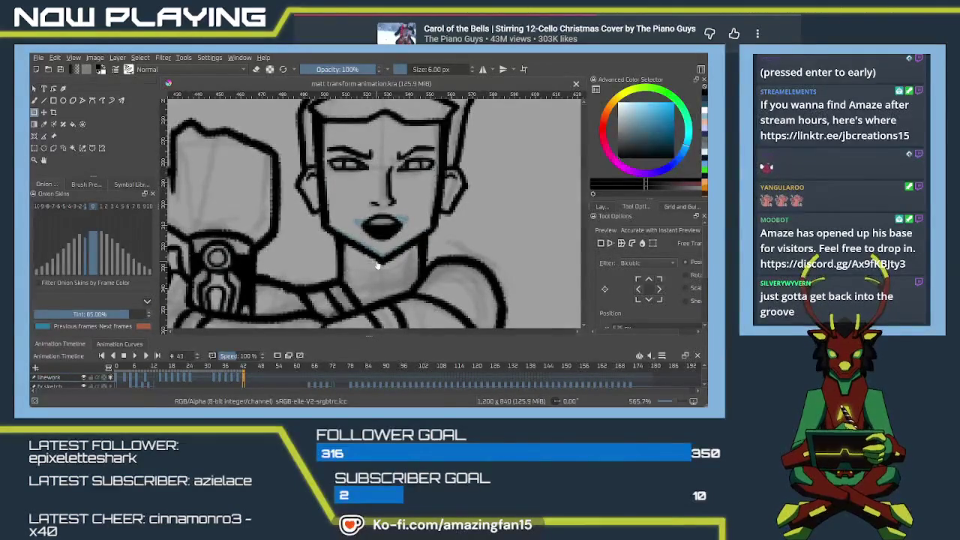
pyautogui.scroll(-2, 377, 265)
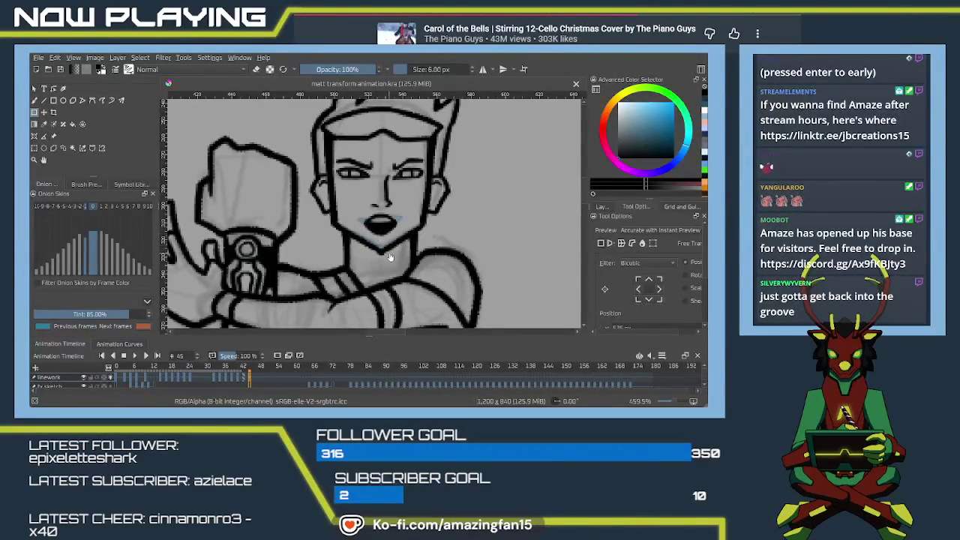
# Step: Paint the new mouth light blue with the brush and clean up the chin V-line
pyautogui.press('b')
pyautogui.moveTo(371, 224)
pyautogui.mouseDown()
pyautogui.moveTo(380, 217)
pyautogui.moveTo(387, 227)
pyautogui.mouseUp()
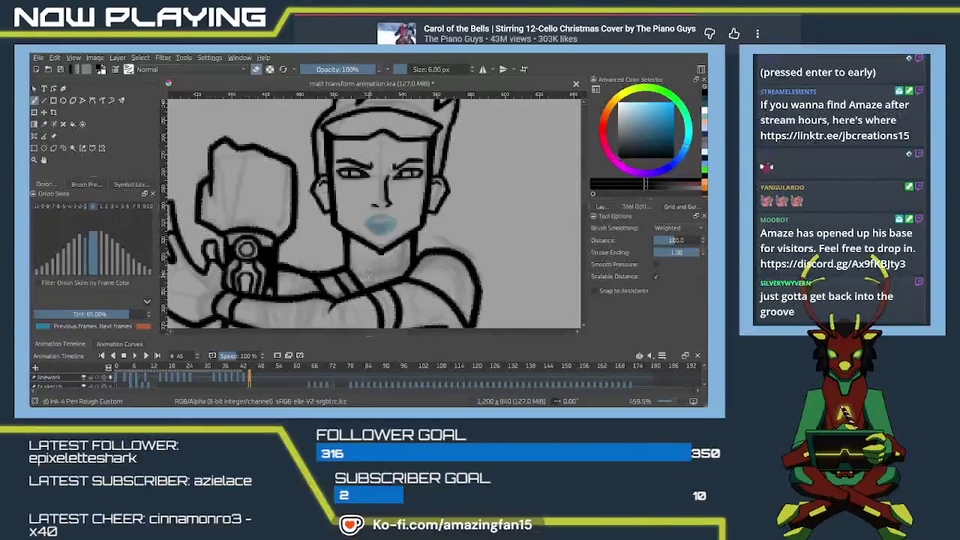
pyautogui.scroll(1, 364, 266)
pyautogui.scroll(3, 363, 267)
pyautogui.scroll(3, 371, 272)
pyautogui.scroll(2, 378, 278)
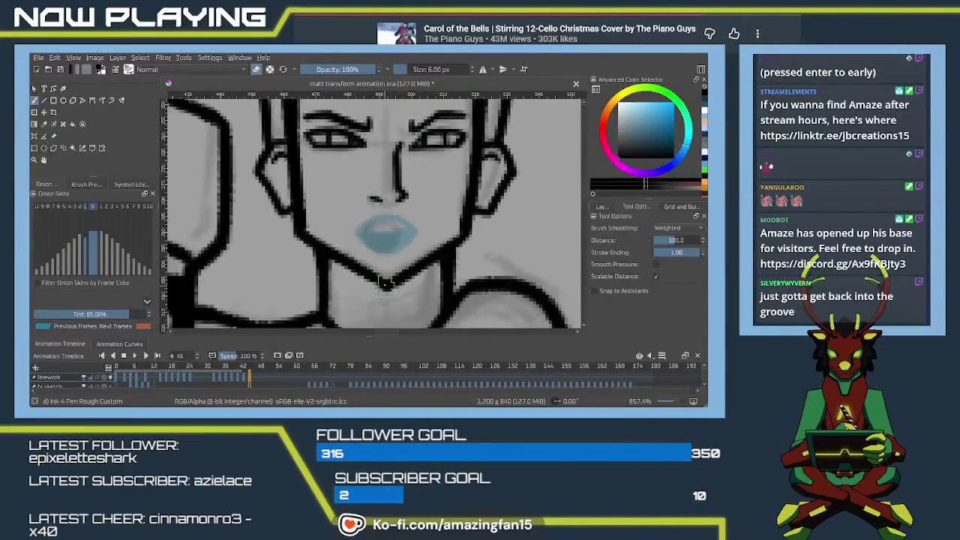
pyautogui.moveTo(378, 278); pyautogui.dragTo(393, 283)
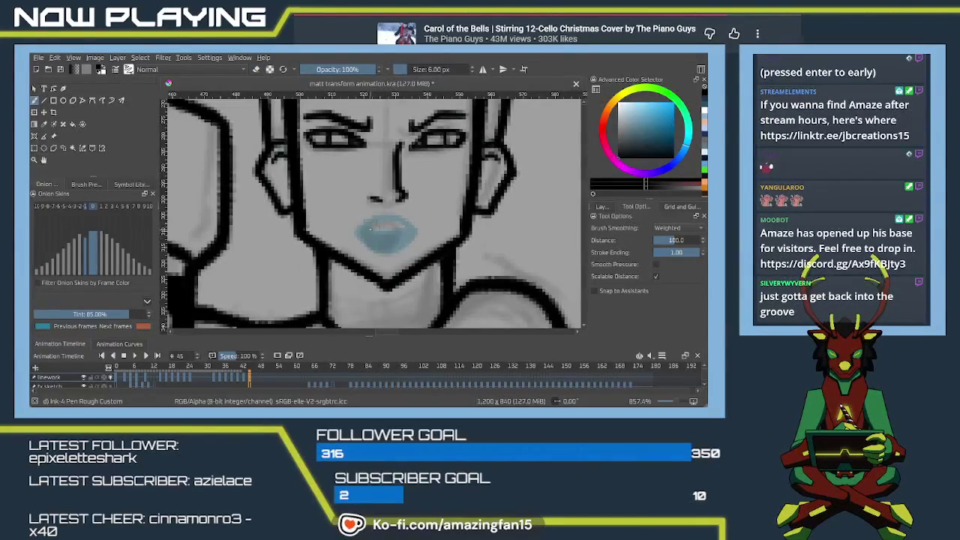
# Step: Outline the upper and lower lips in dark ink and paint the mouth interior dark
pyautogui.moveTo(363, 228)
pyautogui.mouseDown()
pyautogui.moveTo(399, 216)
pyautogui.moveTo(409, 231)
pyautogui.moveTo(372, 248)
pyautogui.moveTo(387, 253)
pyautogui.mouseUp()
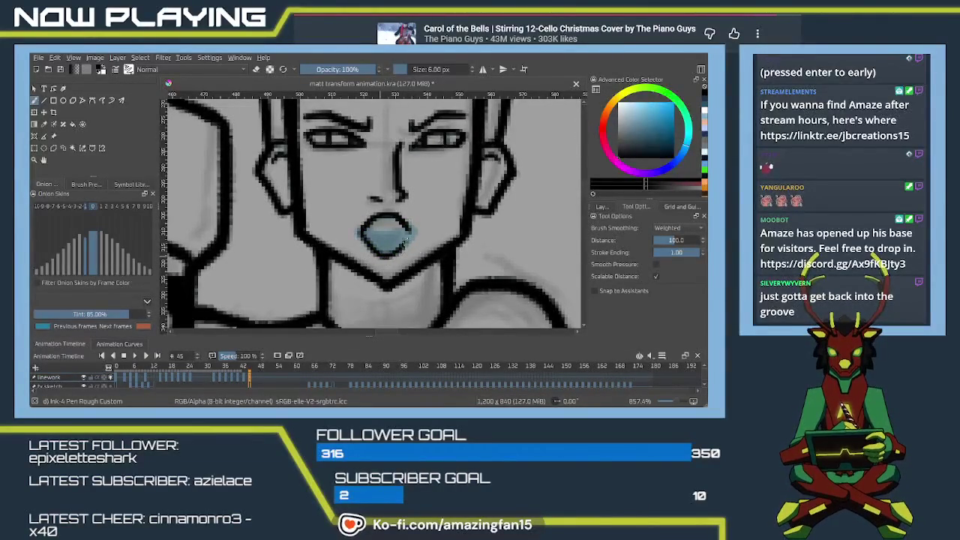
pyautogui.moveTo(405, 240); pyautogui.dragTo(409, 225)
pyautogui.hotkey('ctrl', 'z')
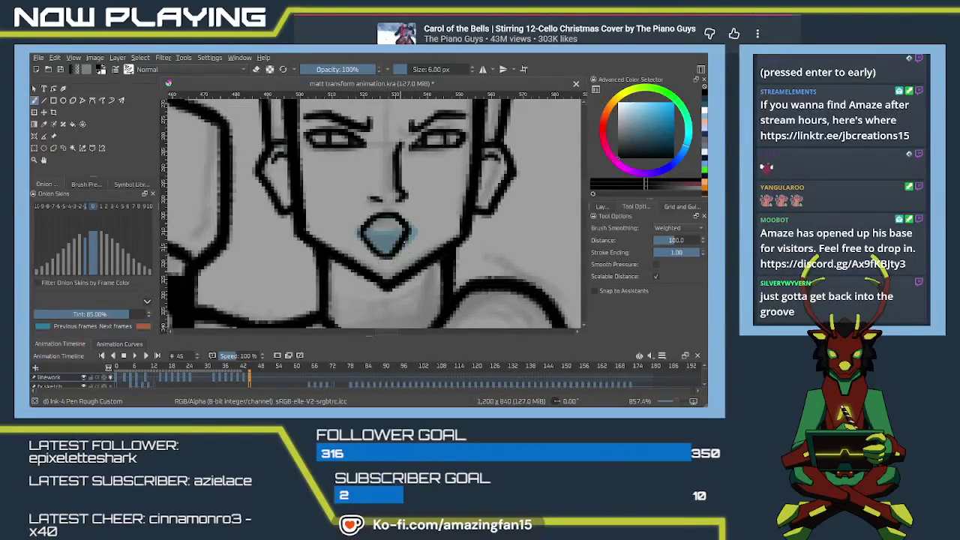
pyautogui.moveTo(411, 237); pyautogui.dragTo(365, 233)
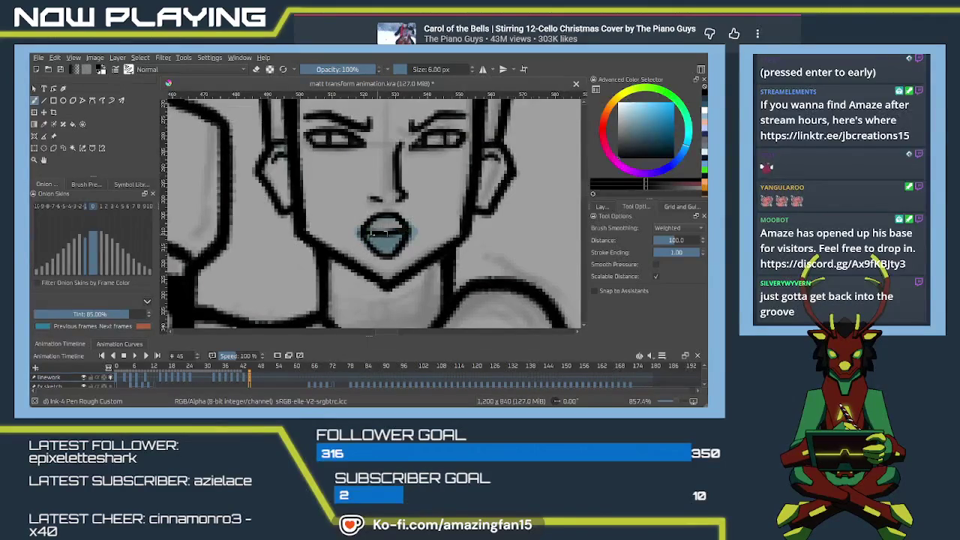
pyautogui.moveTo(370, 236); pyautogui.dragTo(390, 240)
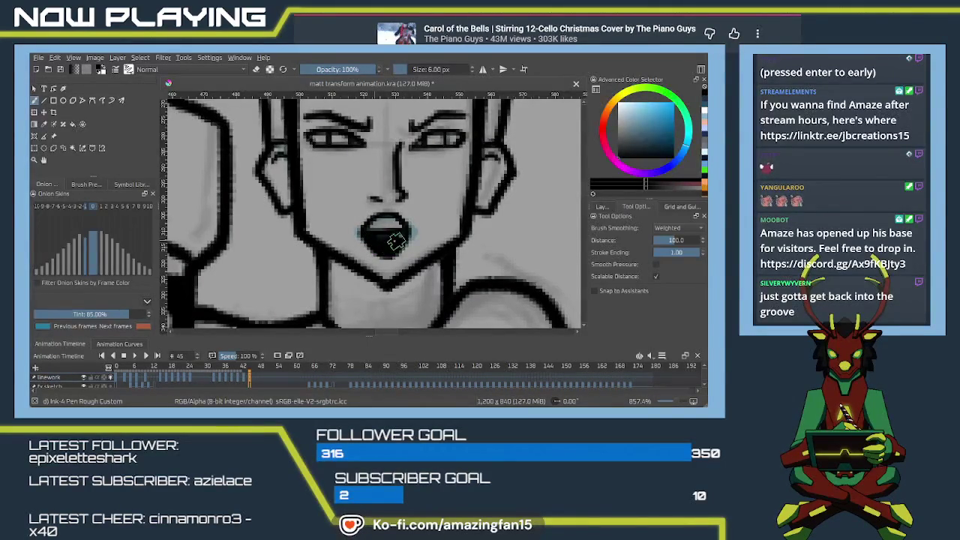